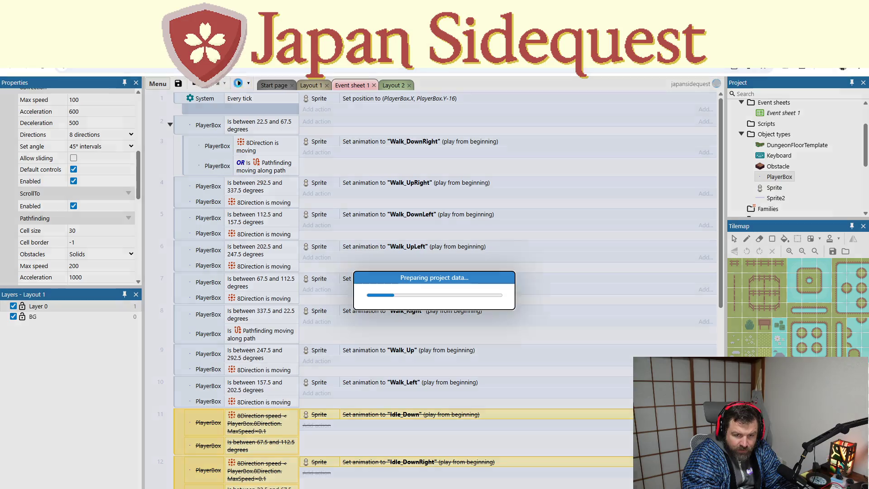
# - Walk the character right, down-right and up-right toward the rock in the preview
pyautogui.press('Right')
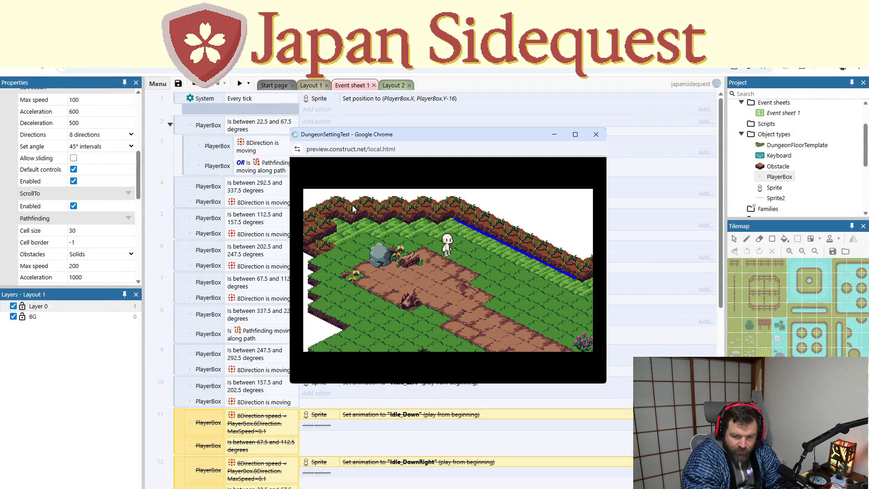
pyautogui.press('Right')
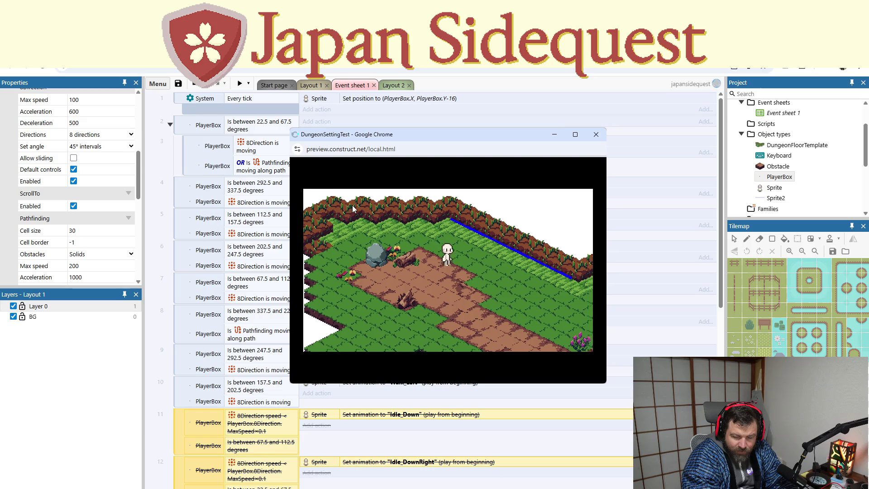
pyautogui.press('Right')
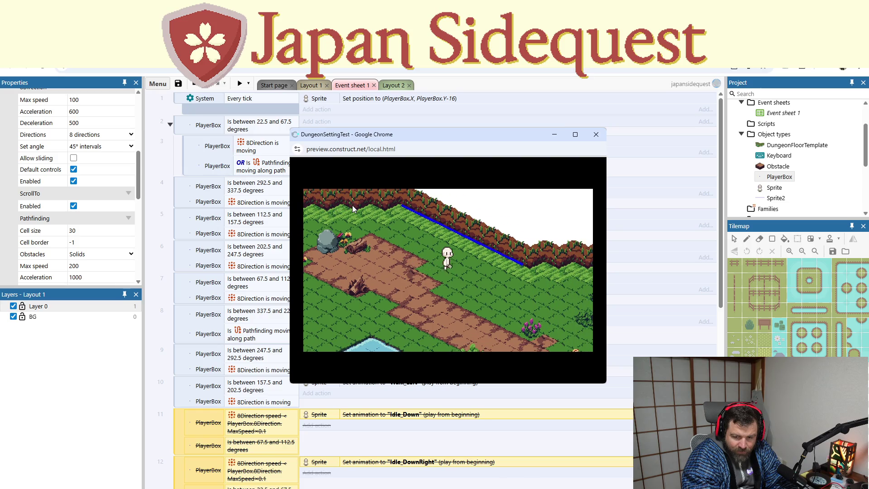
pyautogui.press('Up')
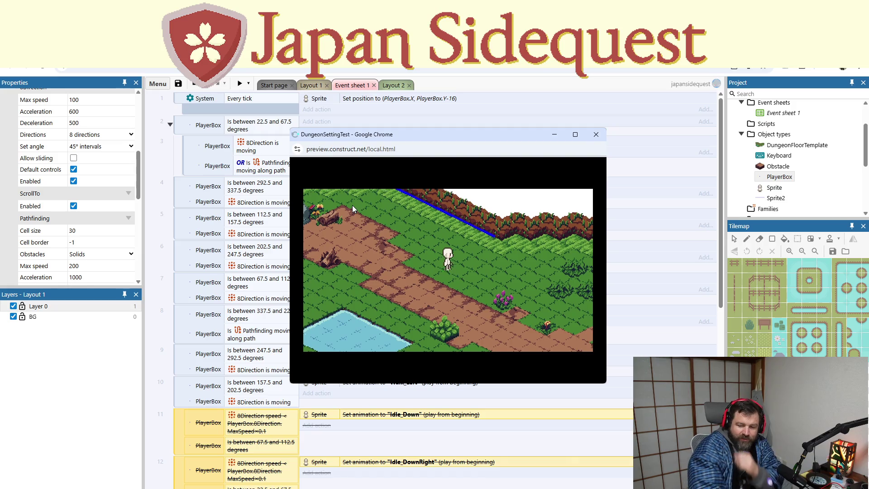
pyautogui.press('Right')
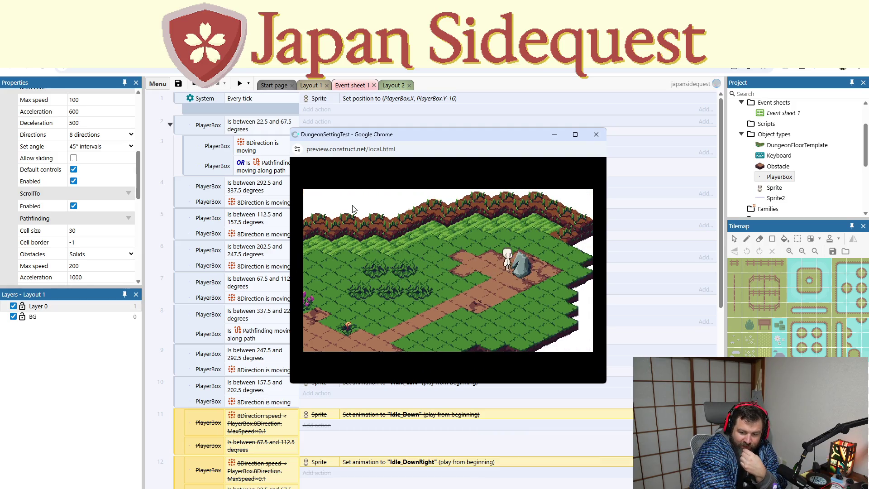
# - Walk the character left, down-left past the pond, then up-right back toward the rock
pyautogui.press('Left')
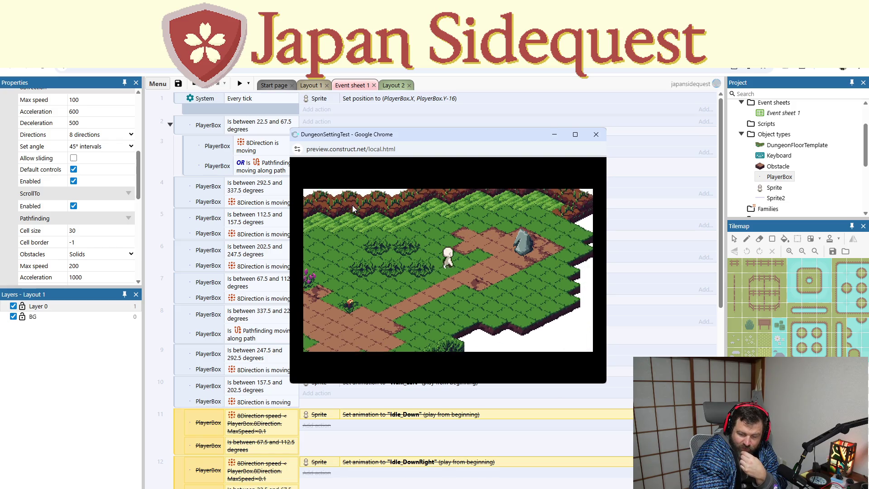
pyautogui.press('Down')
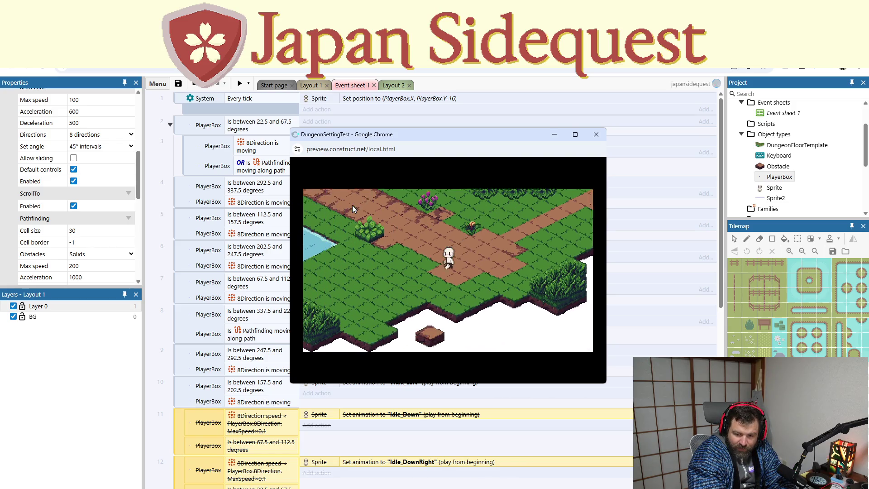
pyautogui.press('Down')
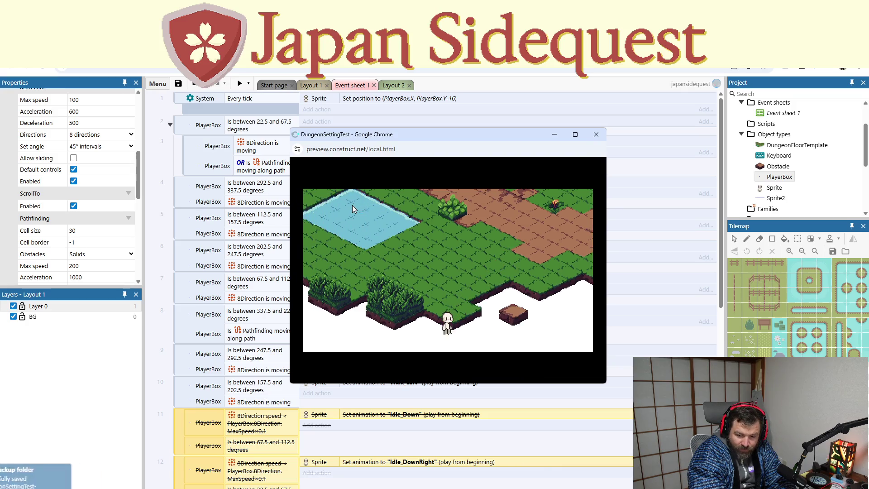
pyautogui.press('Up')
pyautogui.press('Right')
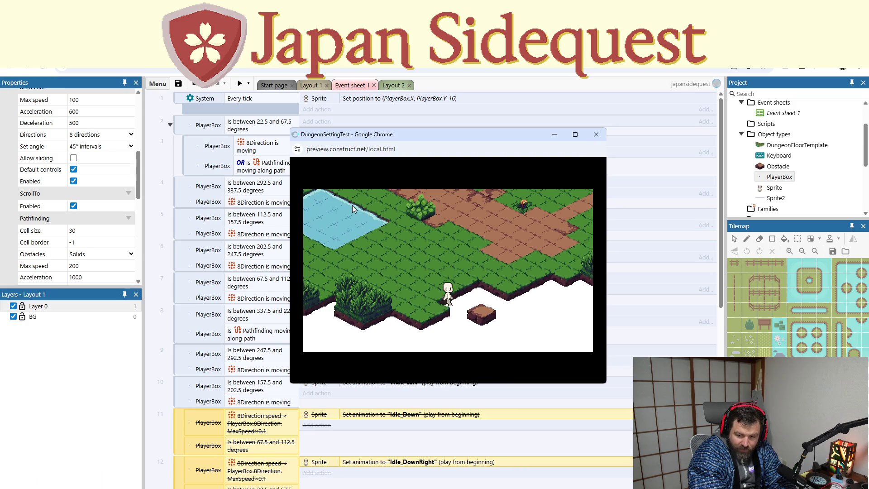
pyautogui.press('Up')
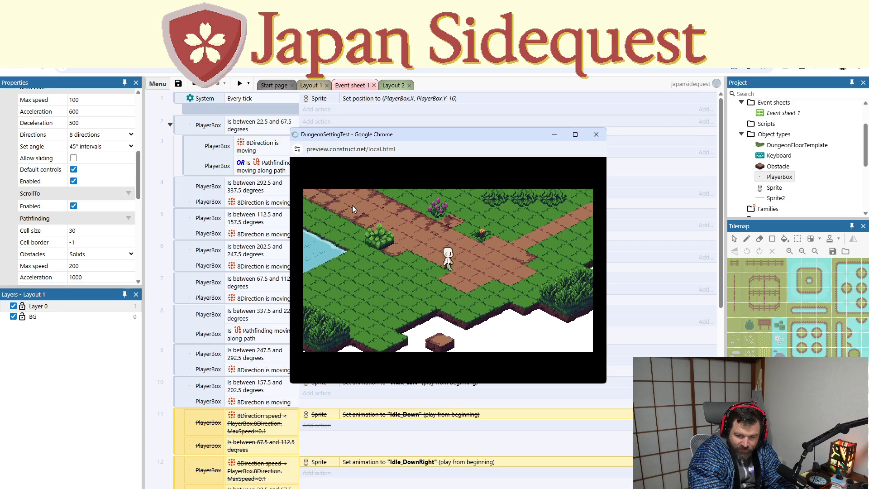
pyautogui.press('Up')
pyautogui.press('Right')
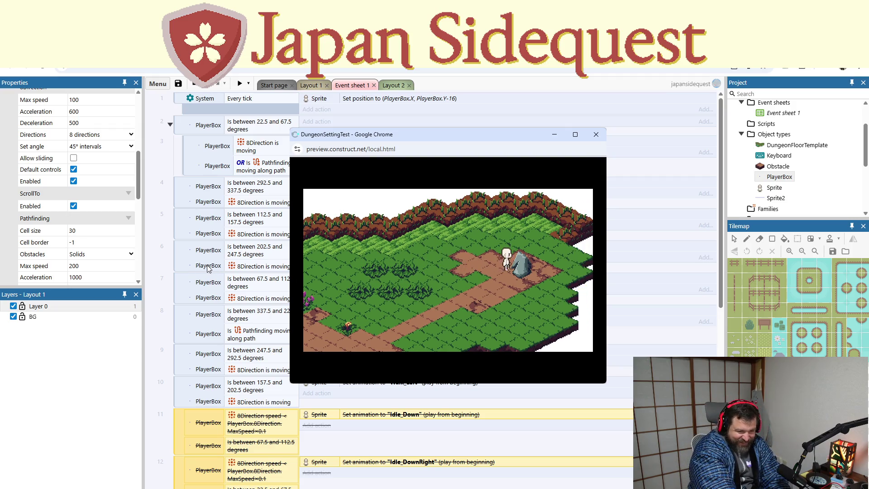
# - Close the game preview and select event 2 with its Walk_DownRight sub-event
pyautogui.click(596, 135)
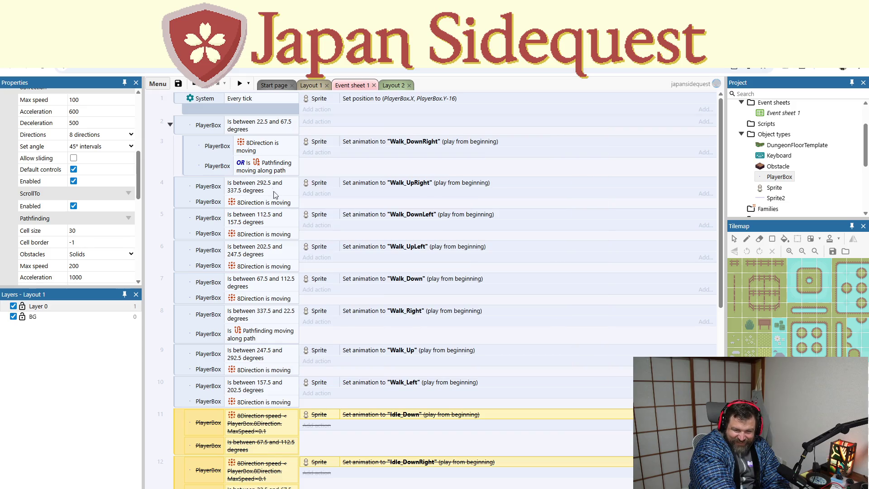
pyautogui.click(191, 157)
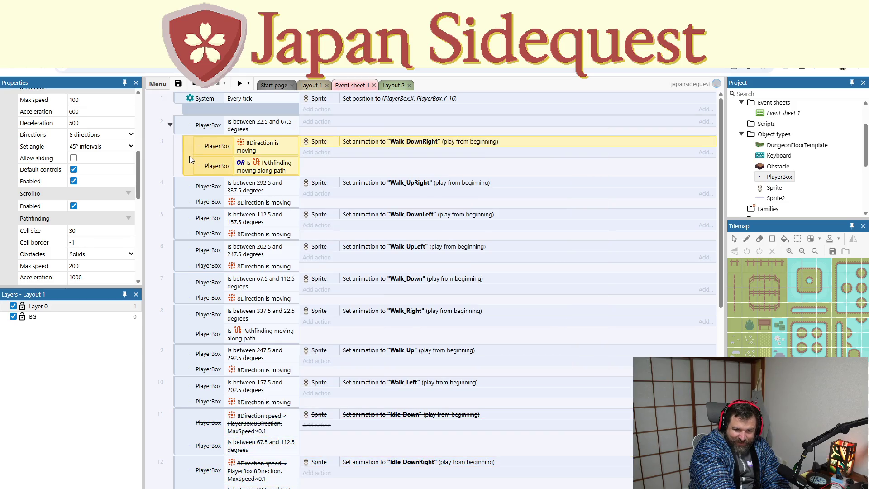
pyautogui.click(181, 129)
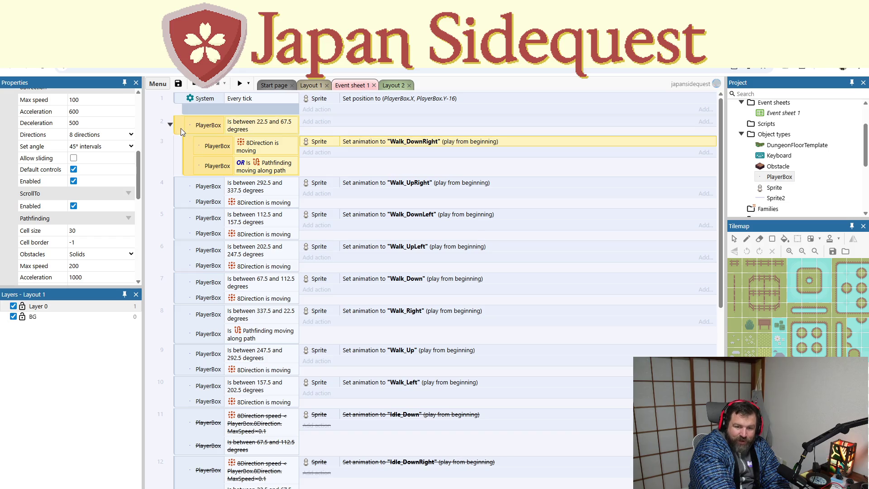
pyautogui.rightClick(181, 129)
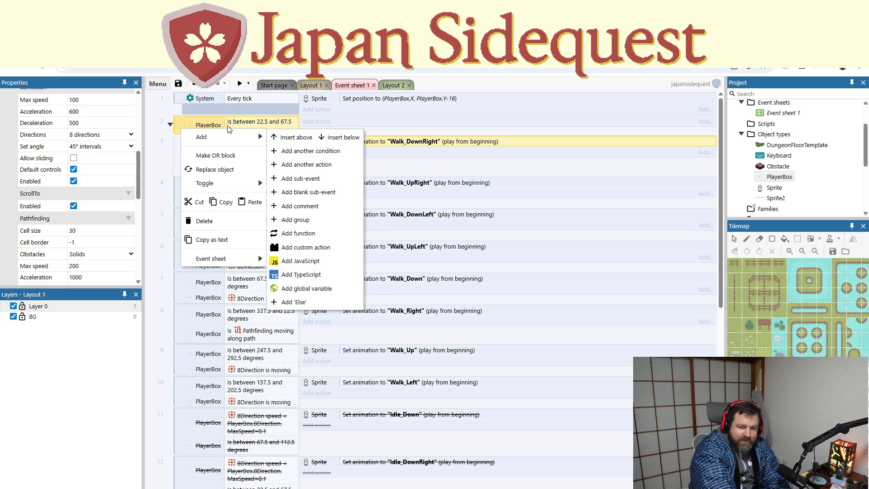
pyautogui.click(213, 155)
# - Inspect the Idle_DownRight event's speed and angle conditions, then bring up event 2's condition options
pyautogui.scroll(-3, 234, 230)
pyautogui.scroll(3, 245, 226)
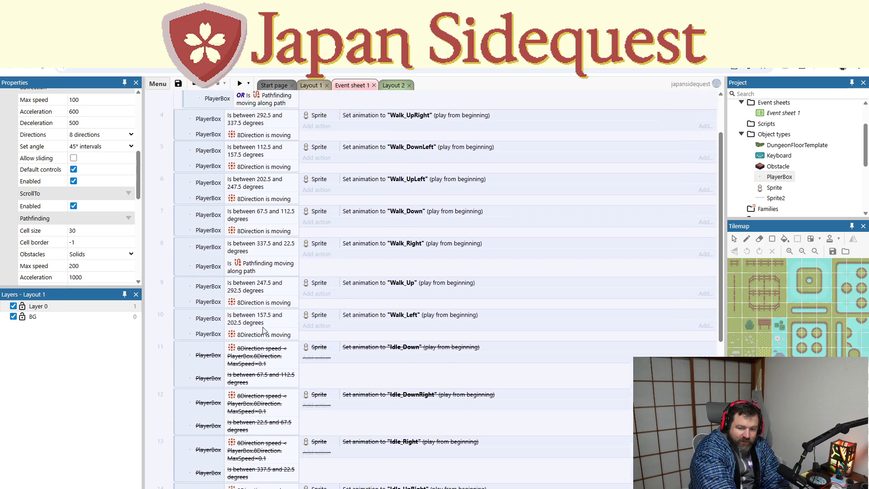
pyautogui.scroll(-5, 317, 290)
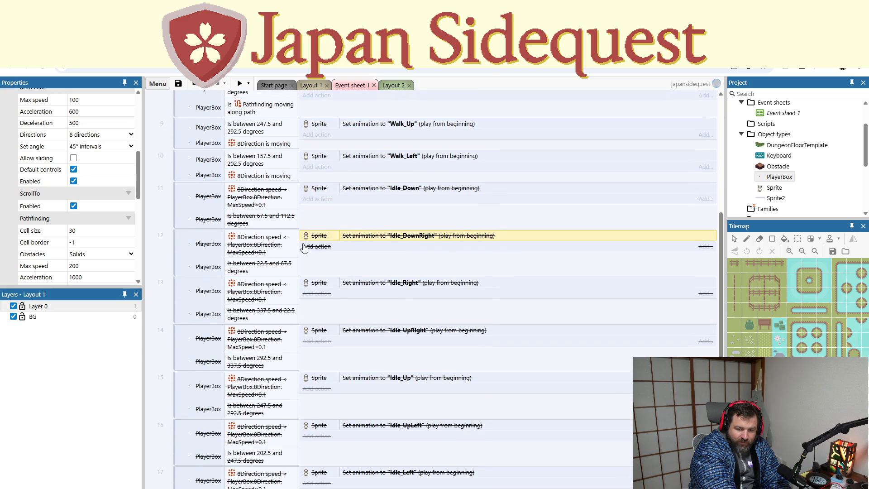
pyautogui.click(253, 247)
pyautogui.click(260, 267)
pyautogui.click(262, 249)
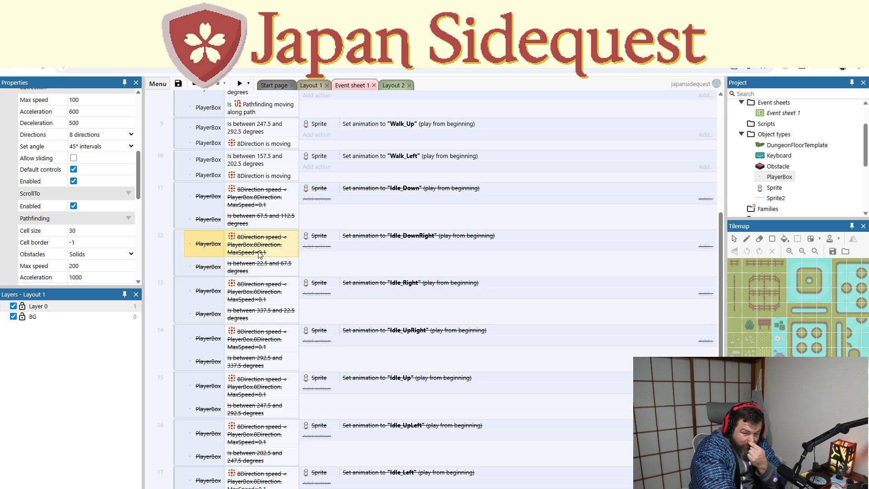
pyautogui.scroll(5, 261, 251)
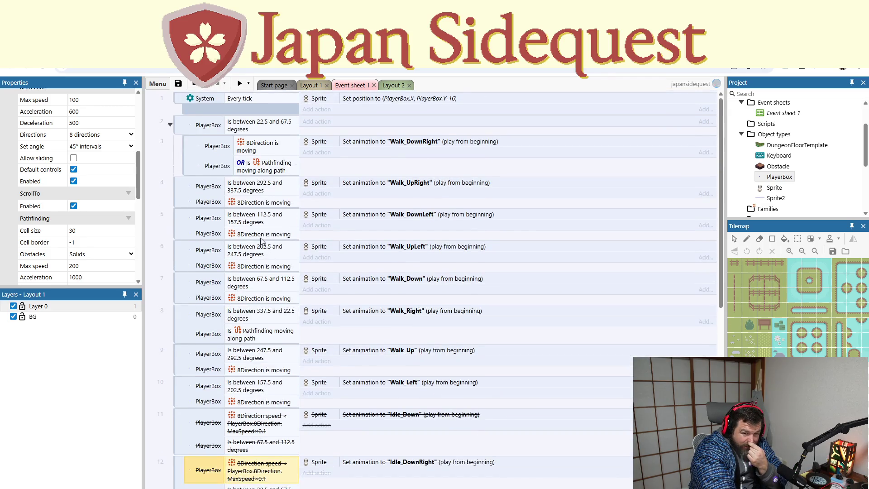
pyautogui.rightClick(234, 129)
pyautogui.click(250, 147)
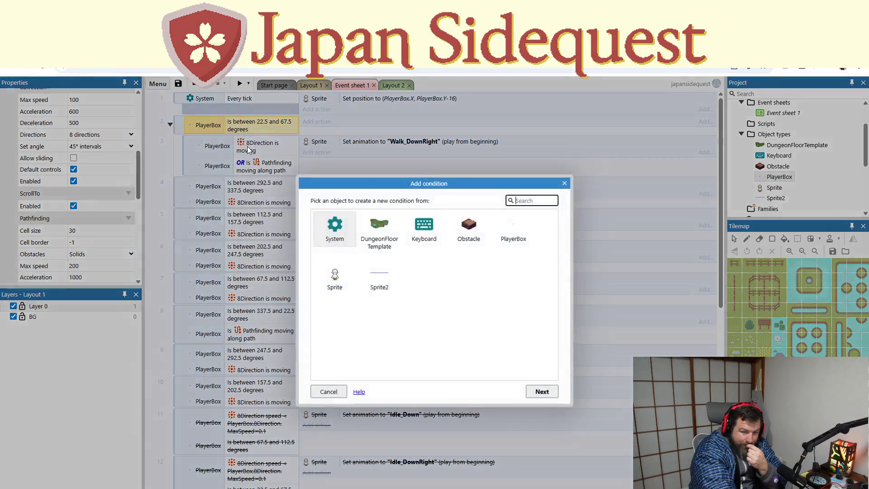
pyautogui.doubleClick(335, 277)
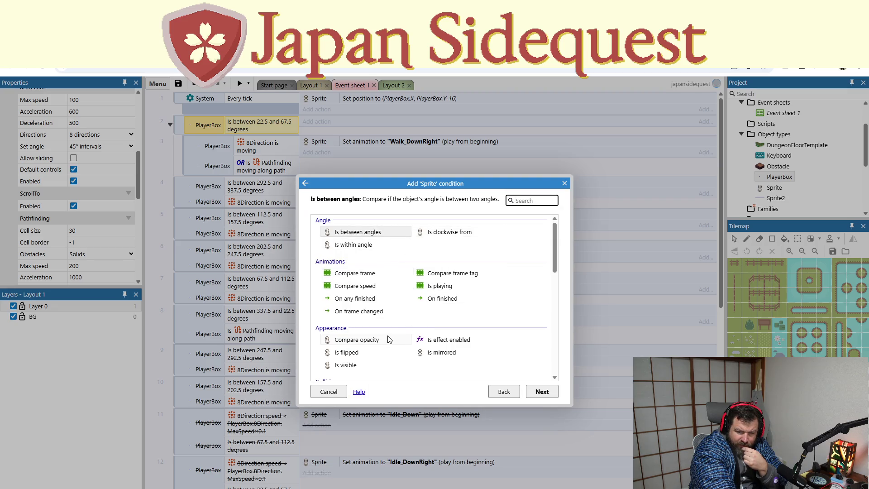
pyautogui.scroll(-1, 394, 356)
pyautogui.scroll(-3, 397, 356)
pyautogui.scroll(-1, 391, 349)
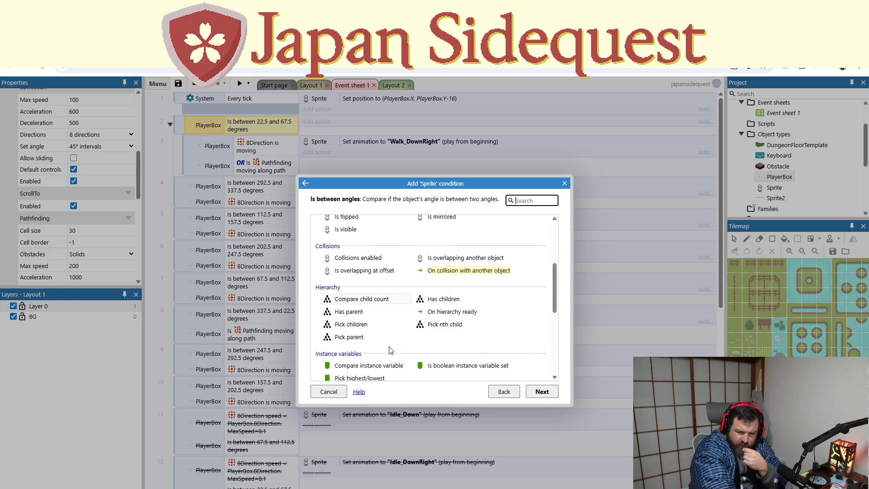
pyautogui.scroll(-2, 390, 350)
pyautogui.scroll(-1, 390, 349)
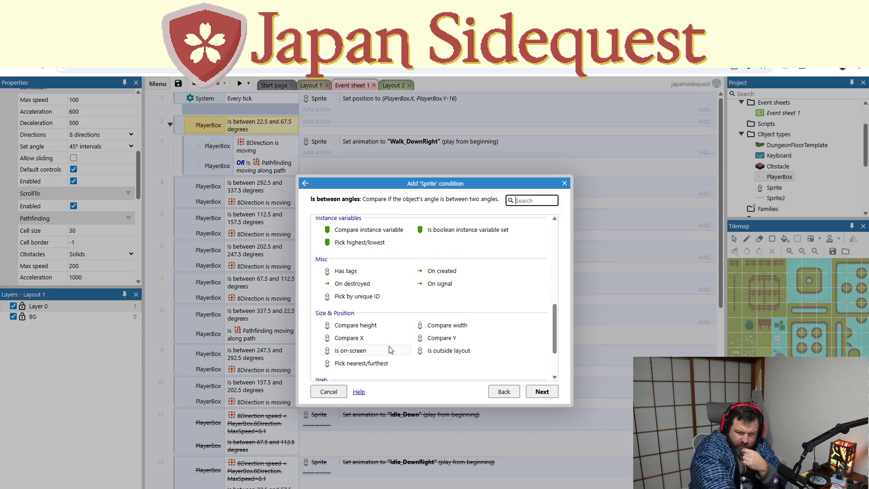
pyautogui.scroll(-1, 391, 349)
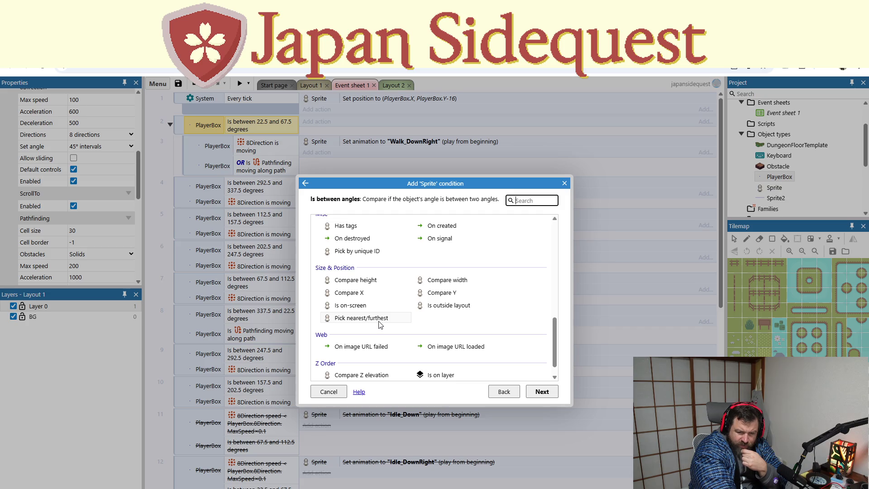
pyautogui.scroll(-1, 380, 325)
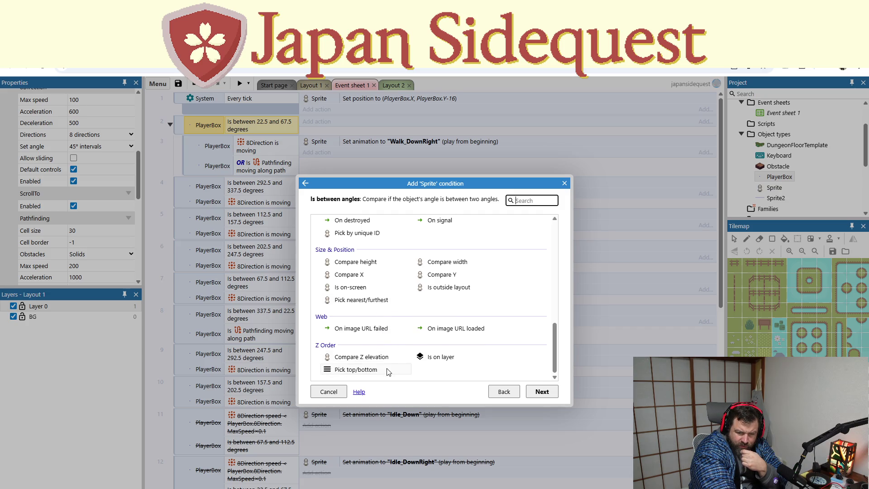
pyautogui.scroll(10, 388, 374)
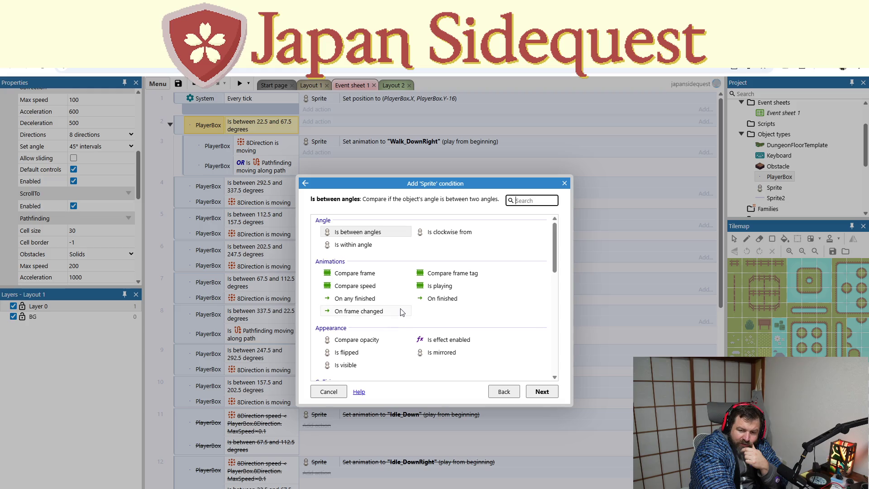
pyautogui.scroll(-1, 400, 312)
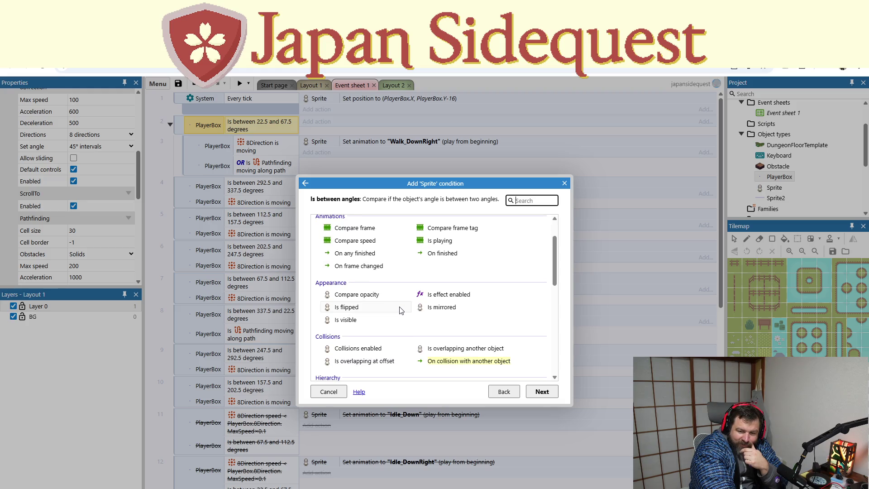
pyautogui.scroll(-1, 401, 311)
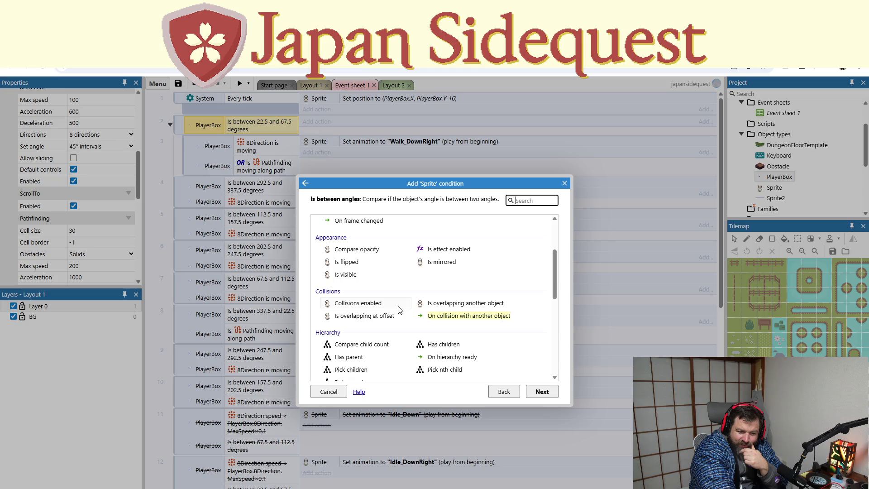
pyautogui.scroll(-3, 401, 333)
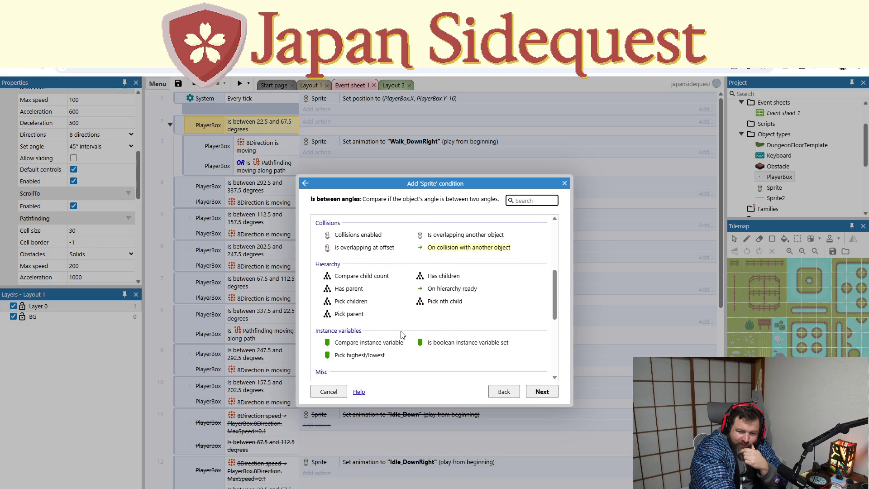
pyautogui.scroll(-1, 401, 333)
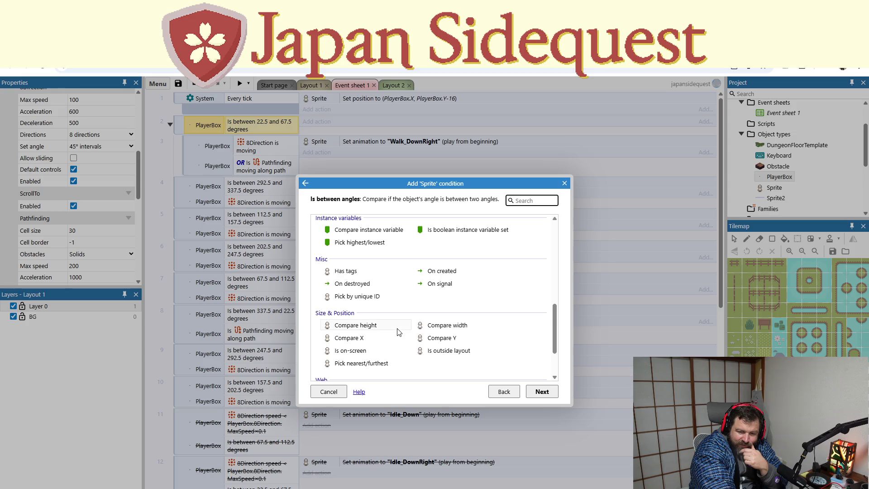
pyautogui.scroll(-1, 399, 332)
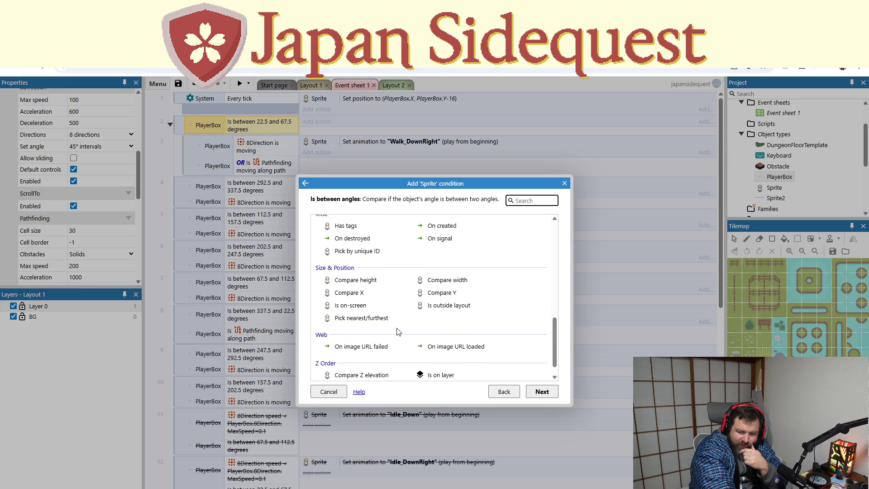
pyautogui.scroll(-1, 398, 332)
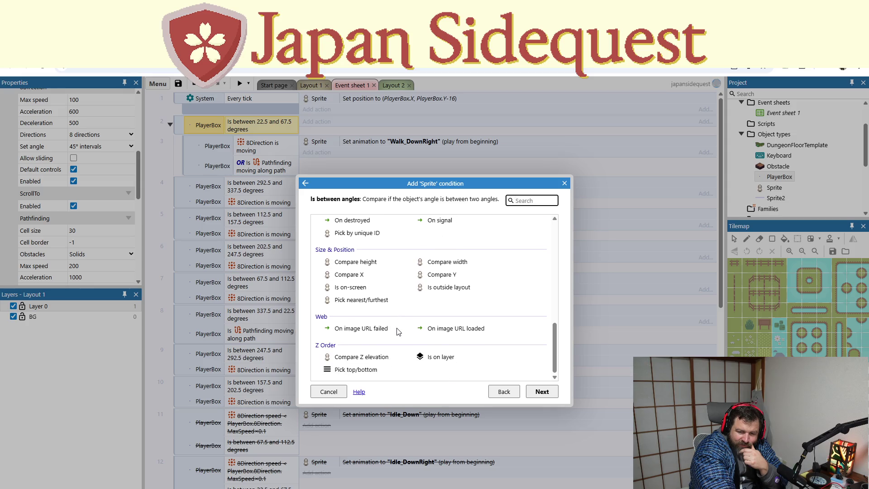
pyautogui.scroll(5, 476, 357)
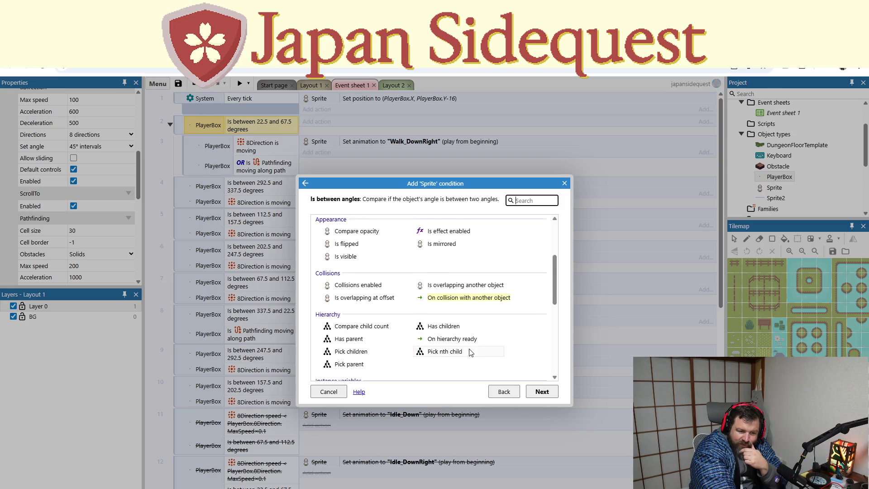
pyautogui.scroll(2, 471, 353)
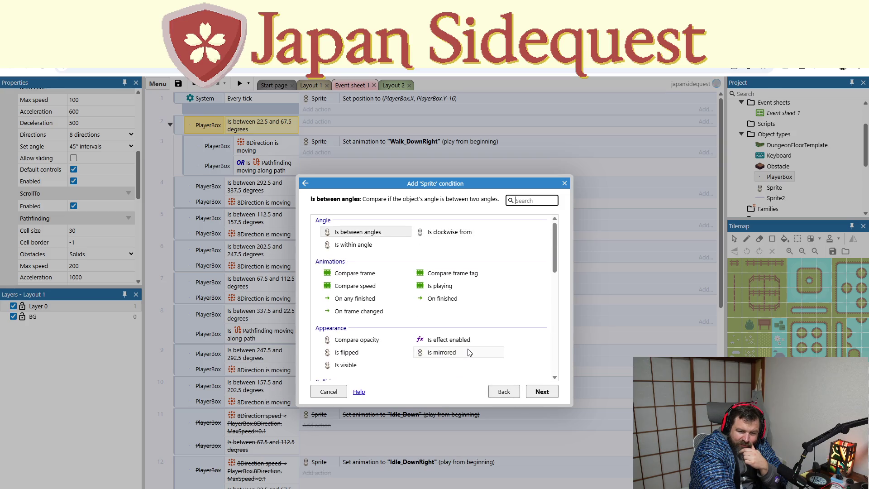
pyautogui.click(564, 183)
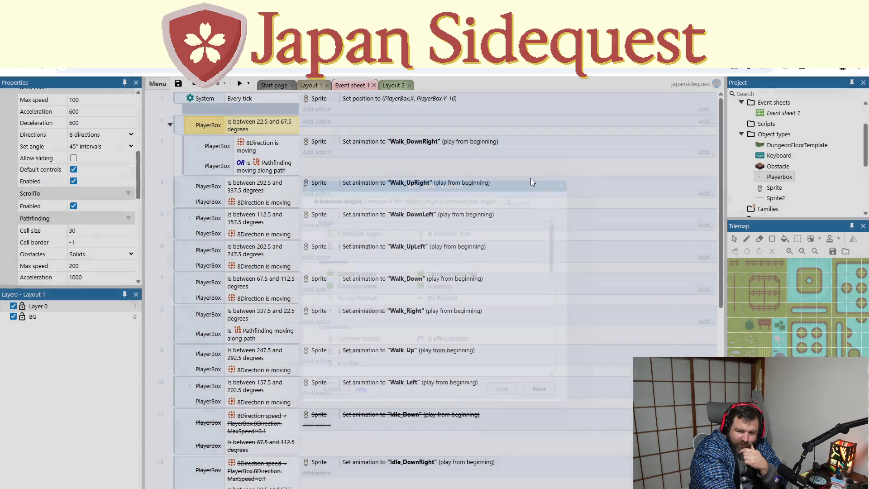
# - Add a Sprite 'Set animation' action to event 2
pyautogui.click(325, 121)
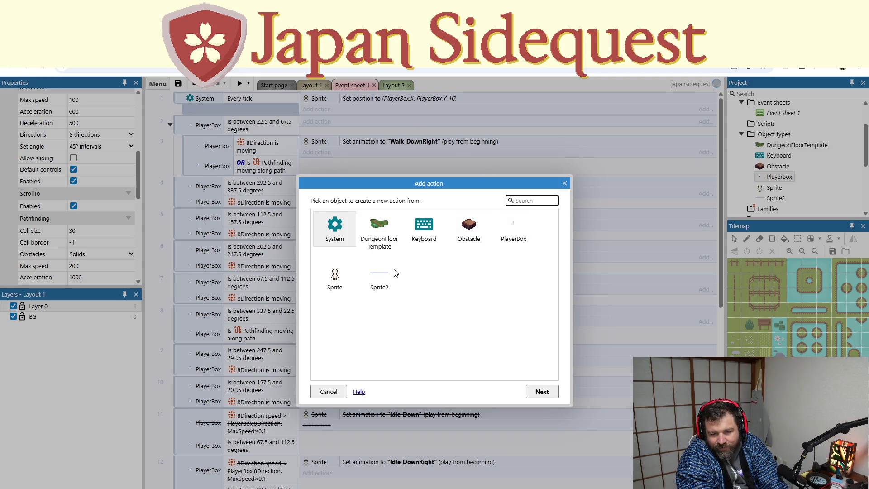
pyautogui.doubleClick(343, 285)
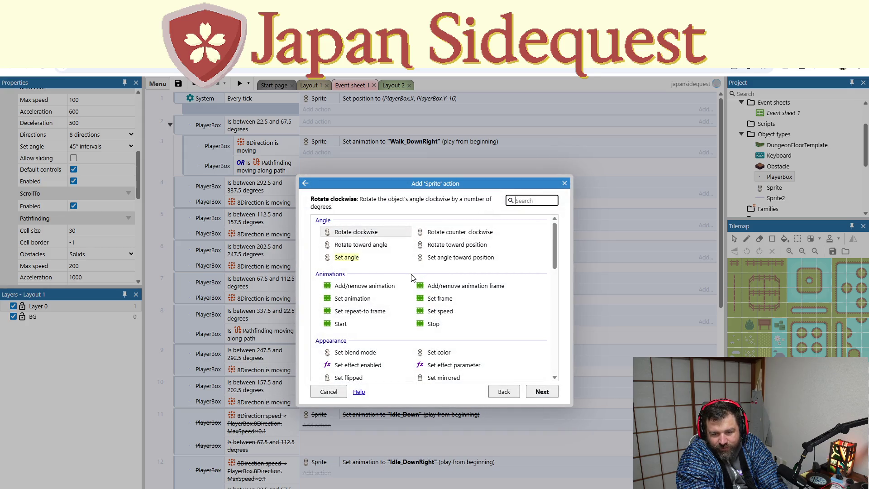
pyautogui.scroll(-1, 414, 271)
pyautogui.doubleClick(371, 255)
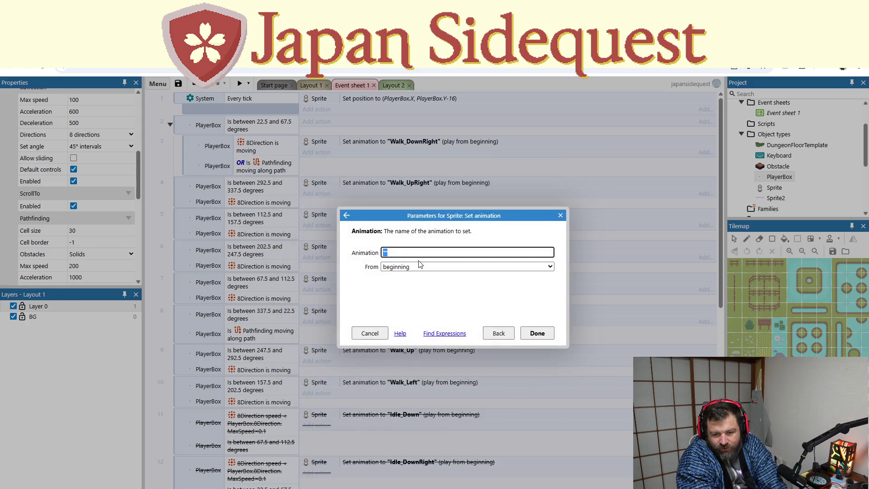
# - Set the action's animation to "Idle_DownRight", confirm it, and launch a game preview
pyautogui.write('idle')
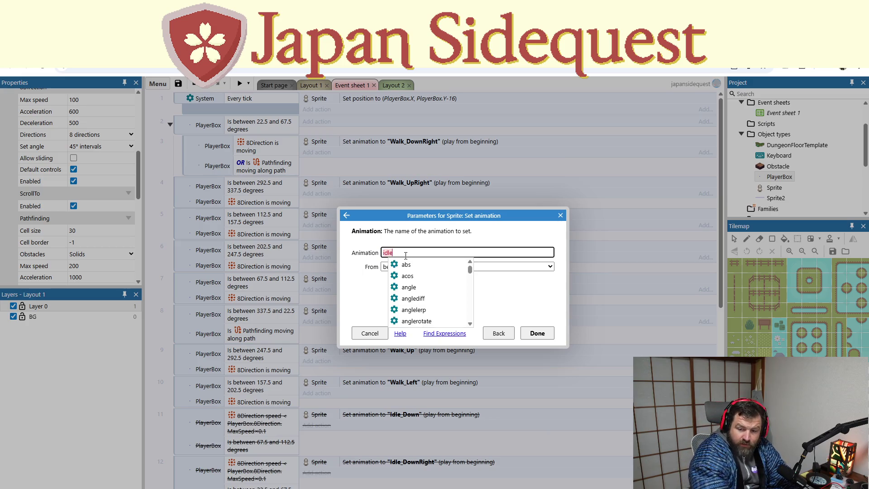
pyautogui.press('BackSpace')
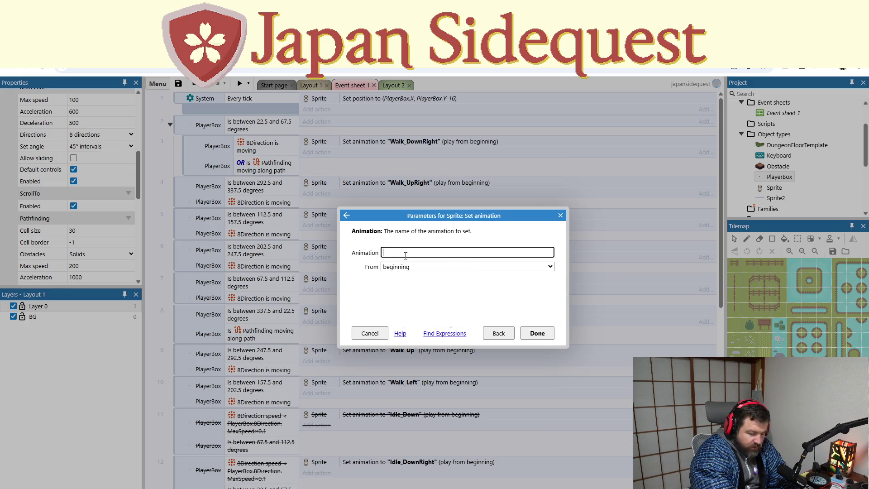
pyautogui.write('"i')
pyautogui.click(419, 287)
pyautogui.click(539, 333)
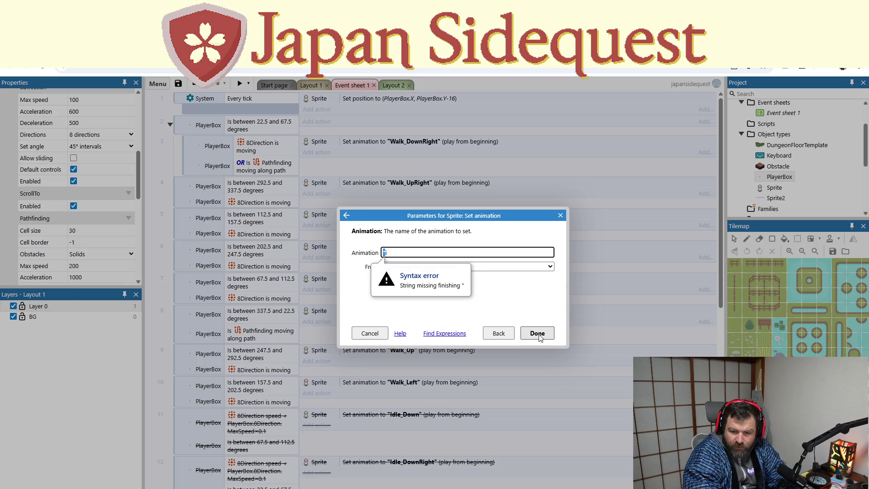
pyautogui.click(421, 254)
pyautogui.write('Id')
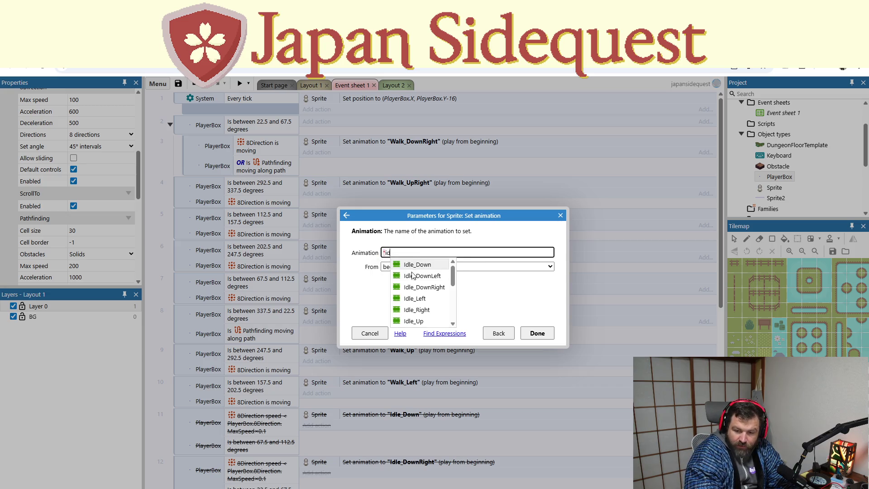
pyautogui.click(418, 286)
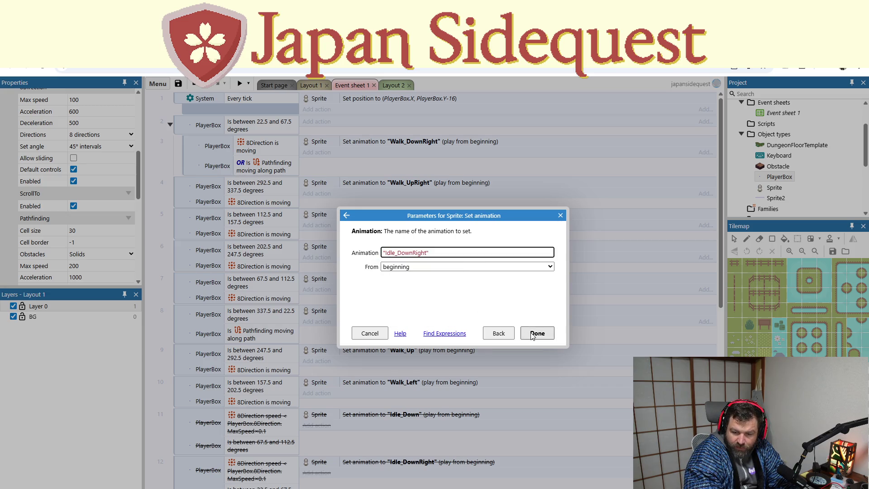
pyautogui.click(534, 335)
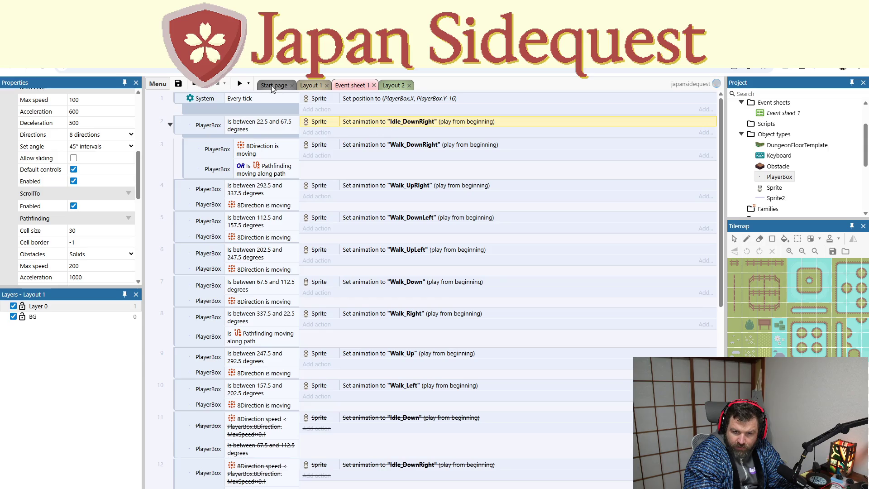
pyautogui.click(240, 83)
pyautogui.press('Right')
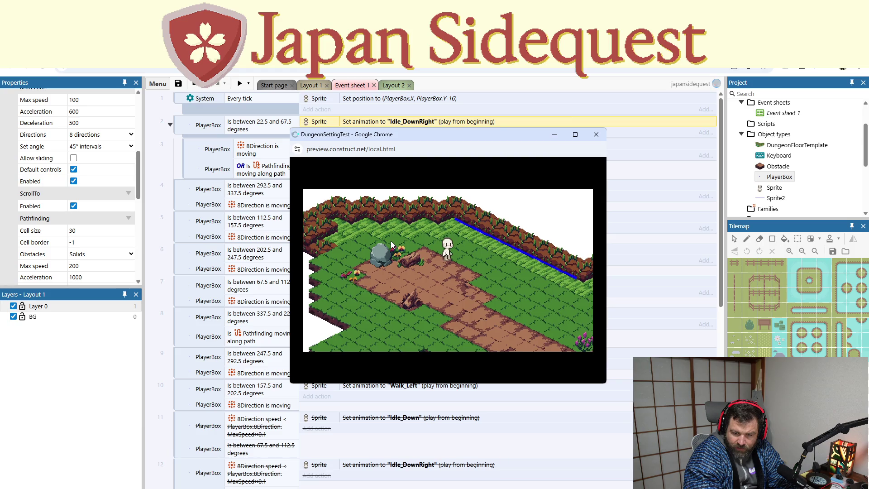
pyautogui.press('Down')
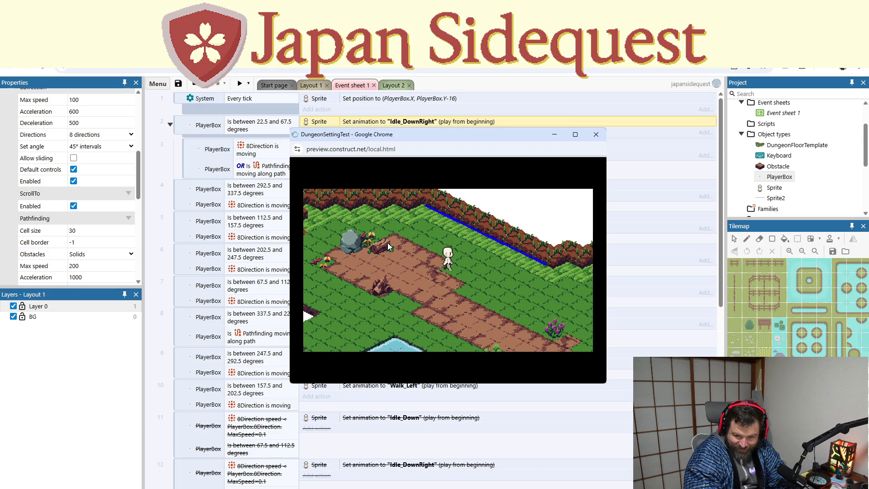
pyautogui.press('Down')
pyautogui.press('Right')
pyautogui.press('Right')
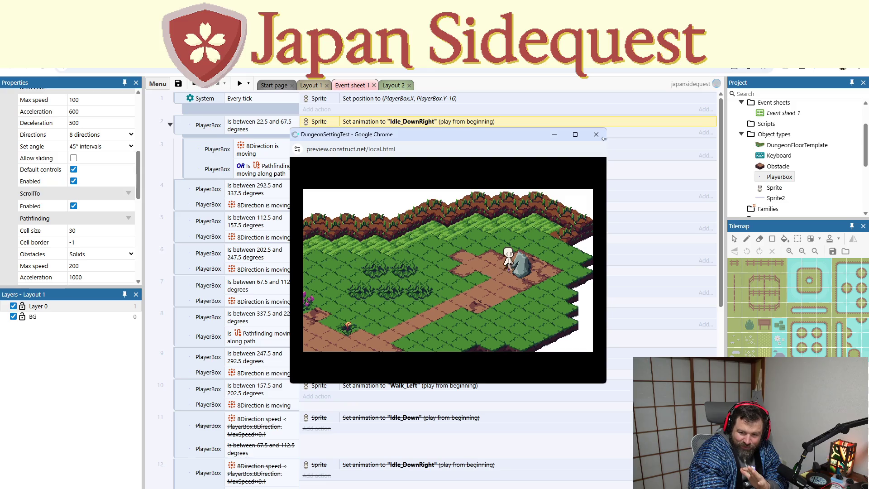
pyautogui.click(596, 134)
pyautogui.scroll(-2, 534, 285)
pyautogui.scroll(2, 525, 300)
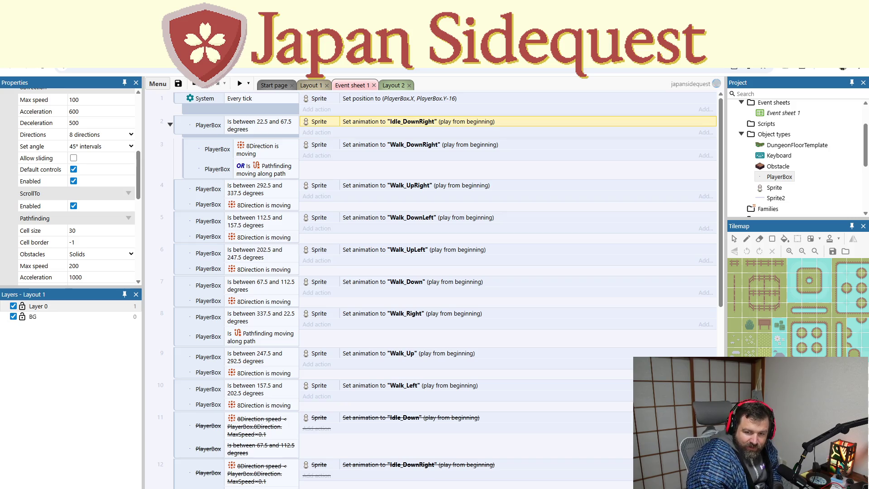
pyautogui.rightClick(268, 129)
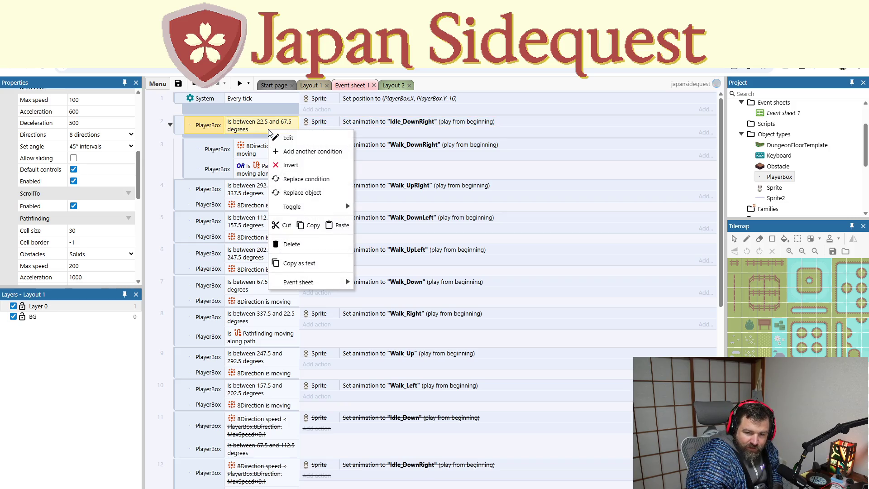
# - Add a PlayerBox 8Direction 'Is moving' condition to event 2 and invert it to not moving
pyautogui.click(265, 174)
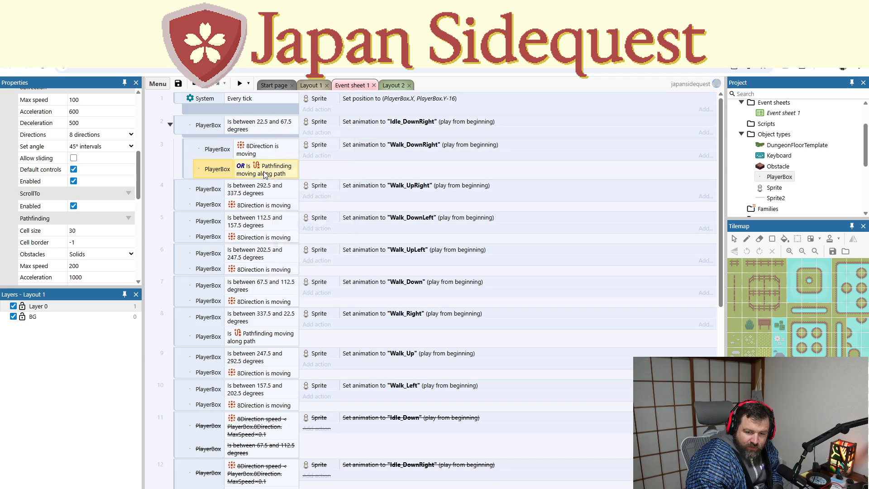
pyautogui.rightClick(270, 125)
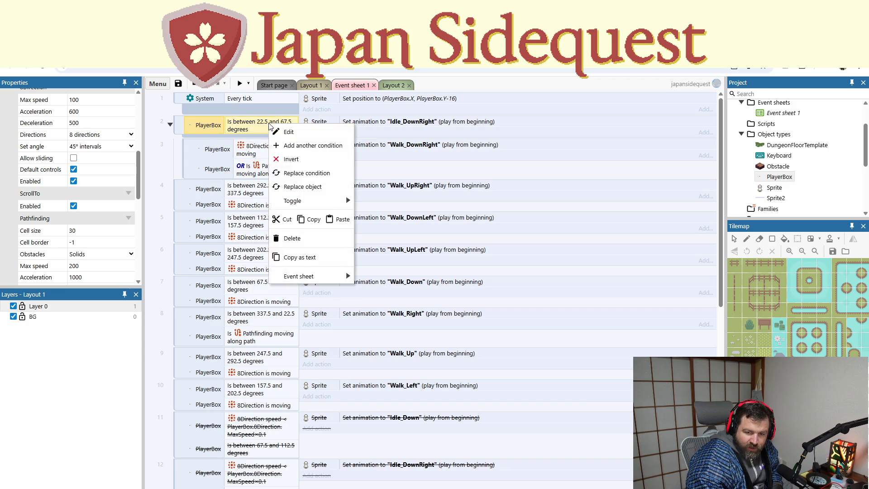
pyautogui.click(287, 146)
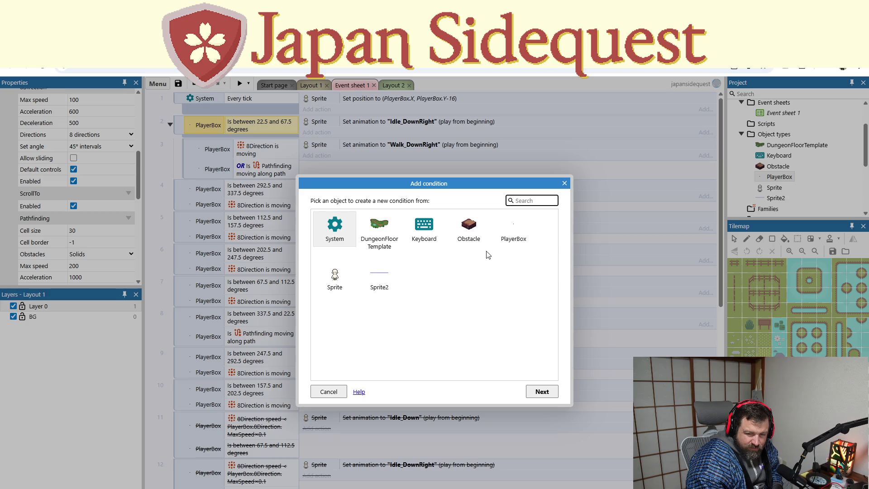
pyautogui.doubleClick(513, 229)
pyautogui.scroll(-3, 378, 314)
pyautogui.scroll(3, 378, 314)
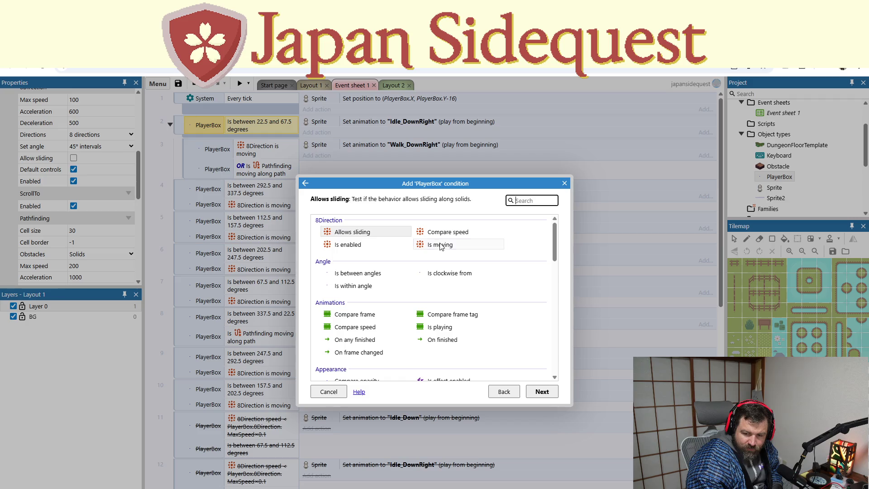
pyautogui.doubleClick(439, 245)
pyautogui.rightClick(268, 142)
pyautogui.click(288, 178)
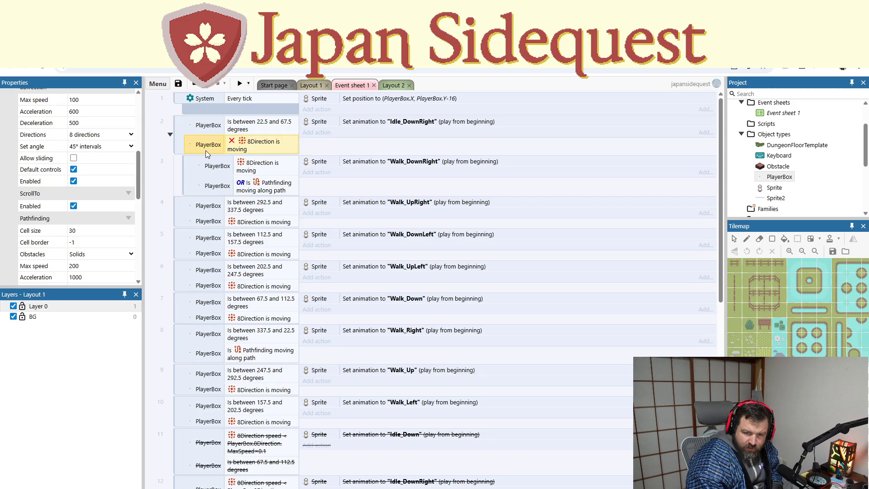
# - Add PlayerBox Pathfinding 'Is moving along path' as event 2's third condition, inverted
pyautogui.rightClick(205, 150)
pyautogui.click(225, 174)
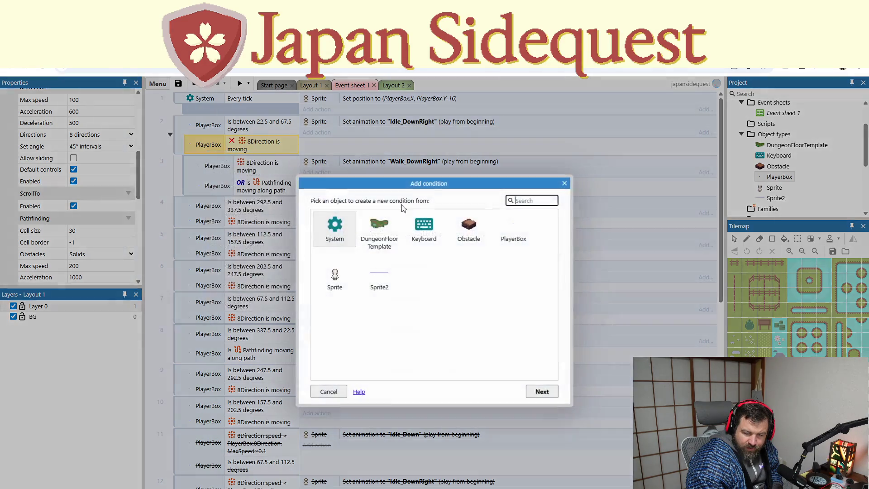
pyautogui.doubleClick(514, 224)
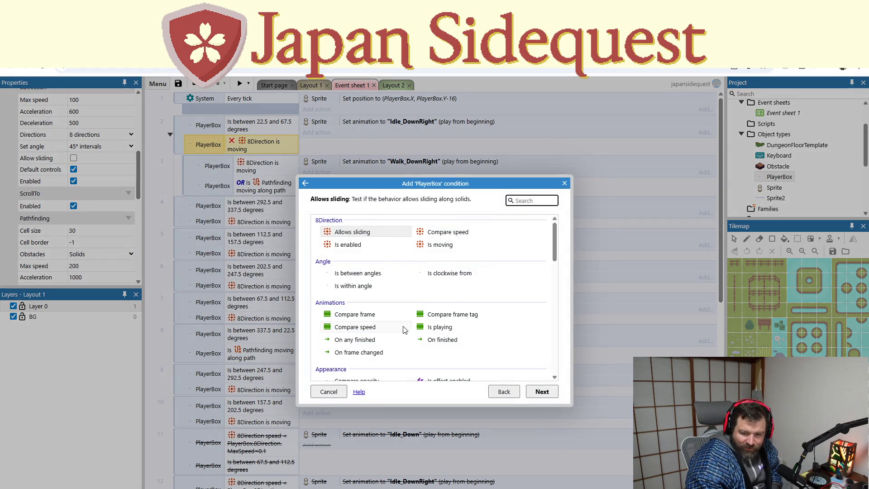
pyautogui.scroll(-10, 397, 308)
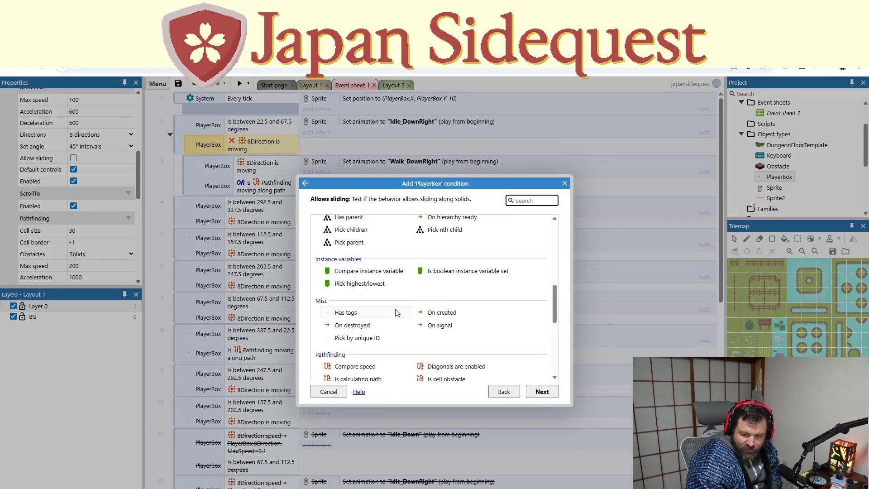
pyautogui.doubleClick(454, 303)
pyautogui.rightClick(282, 166)
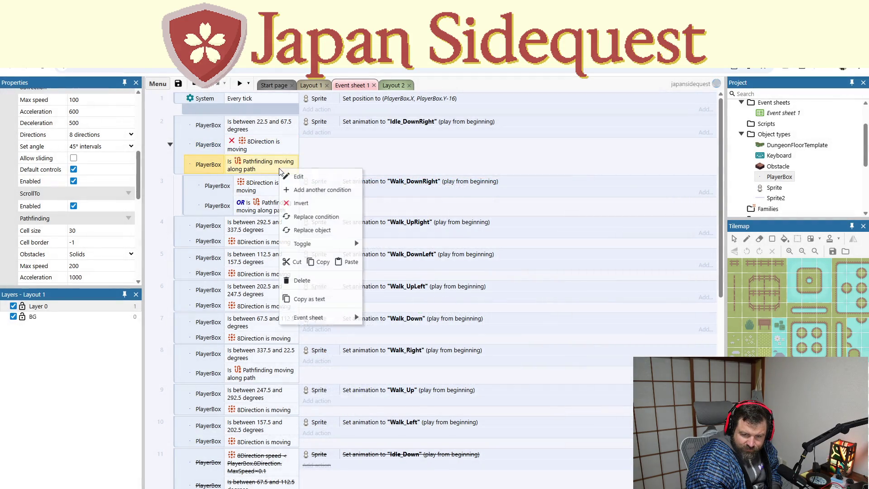
pyautogui.click(306, 202)
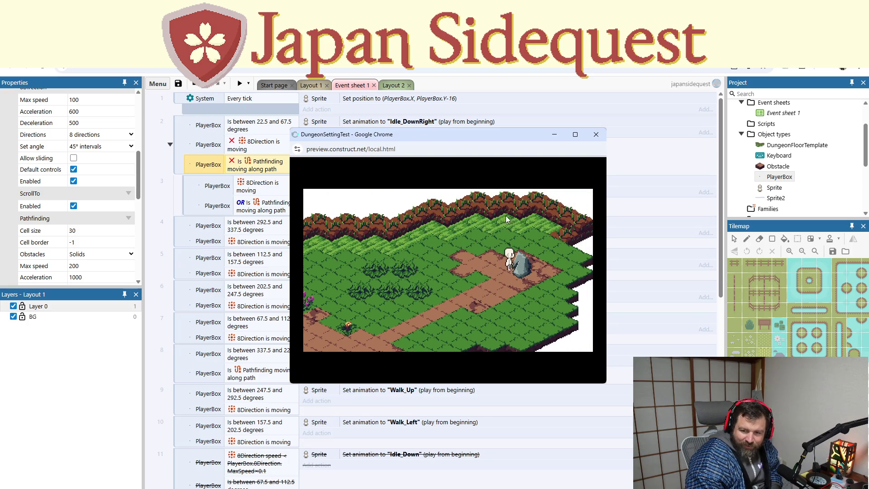
# - Close the Chrome game preview window
pyautogui.click(596, 135)
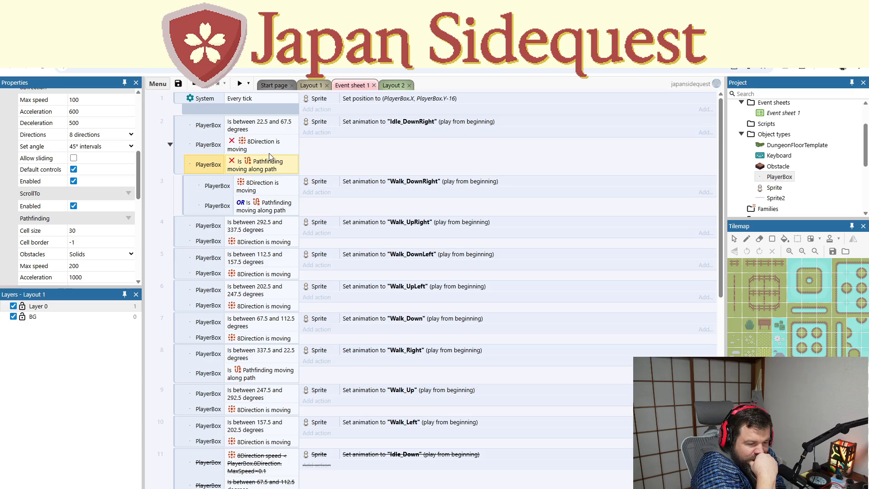
# - Drag event 2's inverted 8Direction and Pathfinding conditions into event 3
pyautogui.click(211, 146)
pyautogui.keyDown('ctrl'); pyautogui.click(212, 165); pyautogui.keyUp('ctrl')
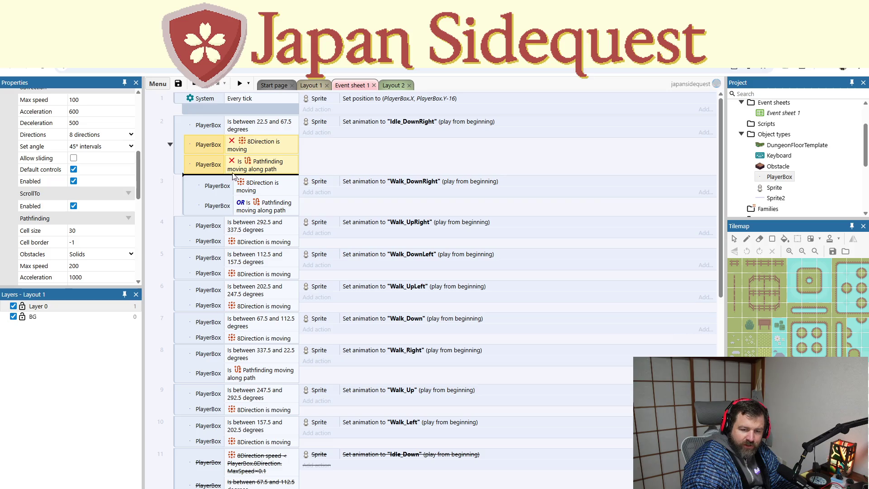
pyautogui.moveTo(214, 158)
pyautogui.mouseDown()
pyautogui.moveTo(188, 147)
pyautogui.moveTo(255, 181)
pyautogui.mouseUp()
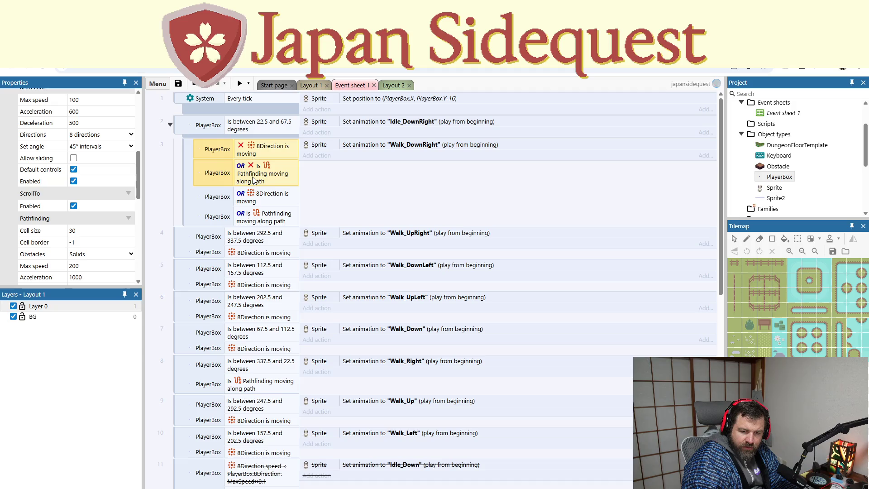
# - Reorder the inverted conditions to sit above the moving conditions in event 3's OR block
pyautogui.click(216, 202)
pyautogui.click(218, 180)
pyautogui.click(215, 186)
pyautogui.click(188, 189)
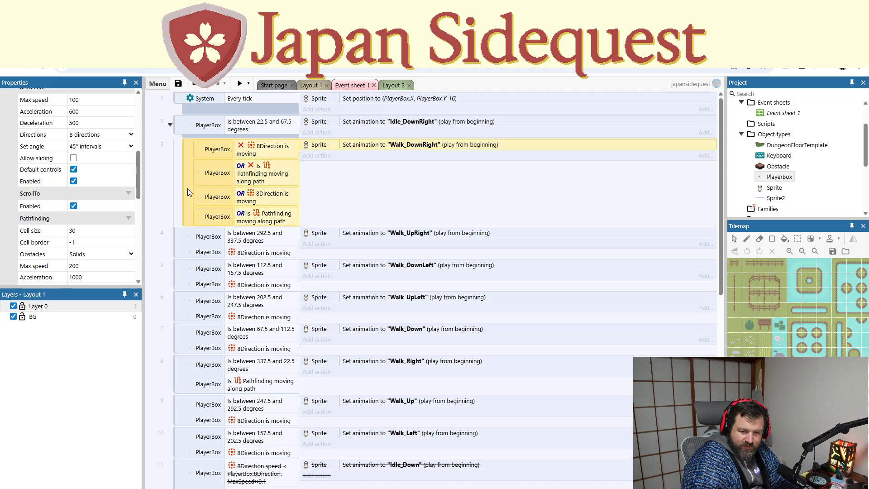
pyautogui.click(205, 183)
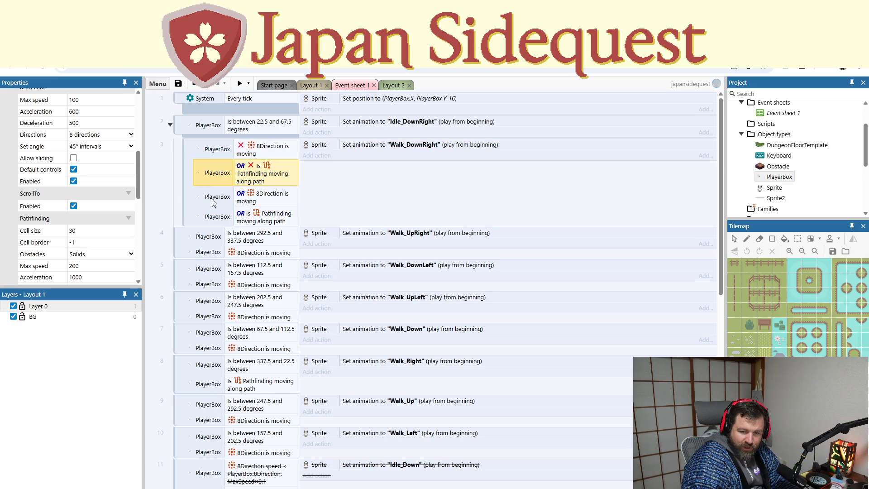
pyautogui.keyDown('ctrl'); pyautogui.click(216, 153); pyautogui.keyUp('ctrl')
pyautogui.rightClick(216, 150)
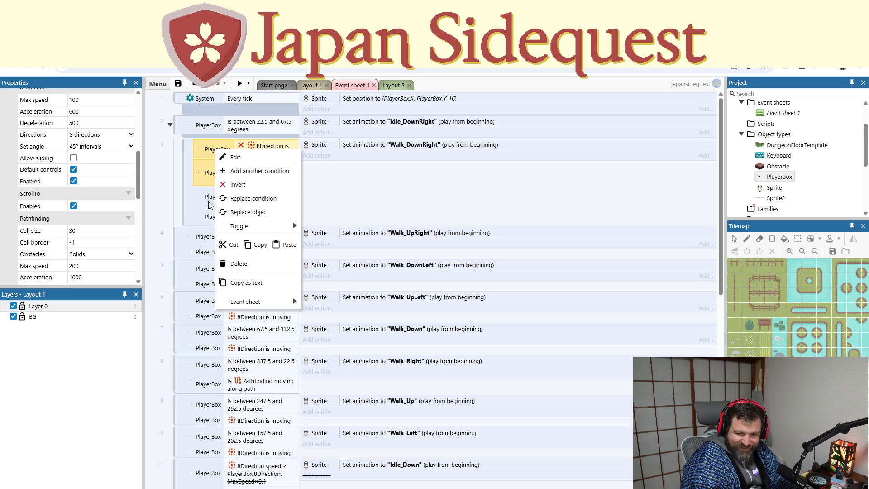
pyautogui.press('Escape')
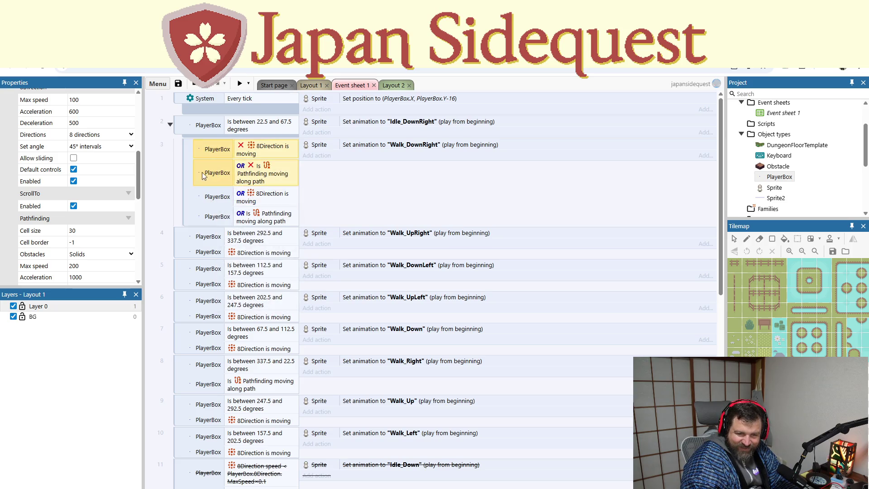
pyautogui.moveTo(203, 162)
pyautogui.mouseDown()
pyautogui.moveTo(182, 153)
pyautogui.moveTo(222, 166)
pyautogui.moveTo(274, 155)
pyautogui.moveTo(284, 141)
pyautogui.moveTo(264, 136)
pyautogui.moveTo(240, 148)
pyautogui.mouseUp()
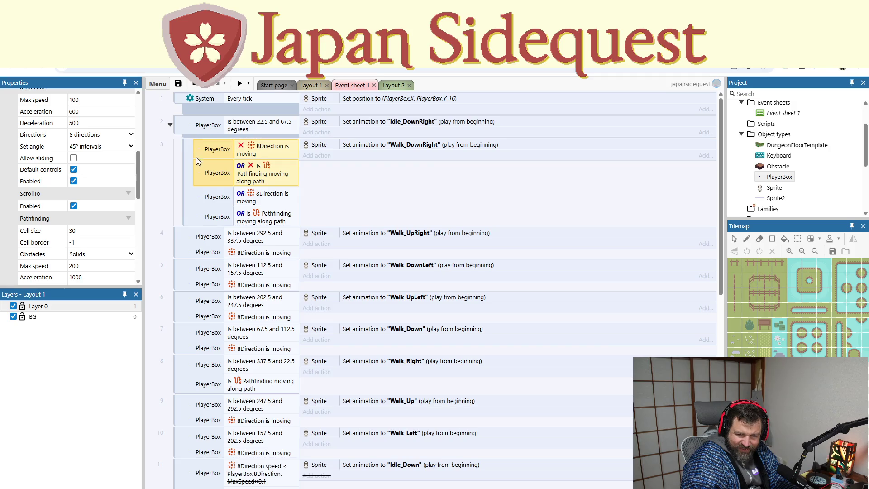
pyautogui.click(203, 195)
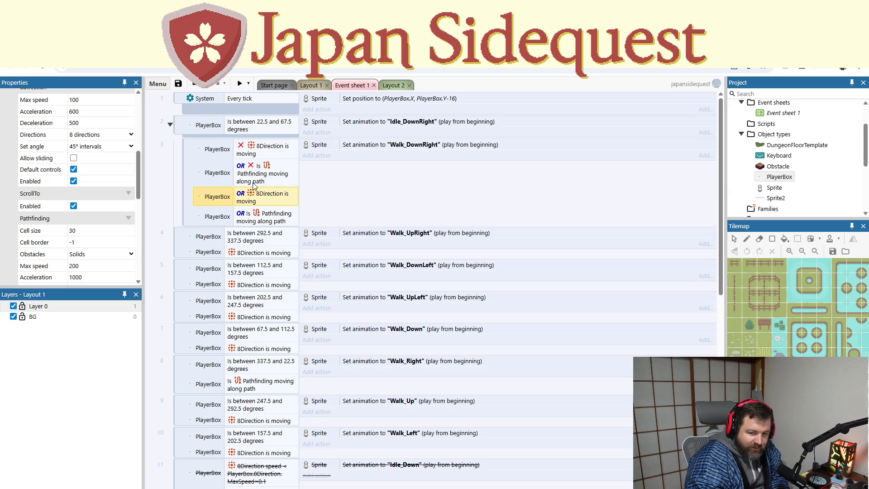
pyautogui.click(271, 155)
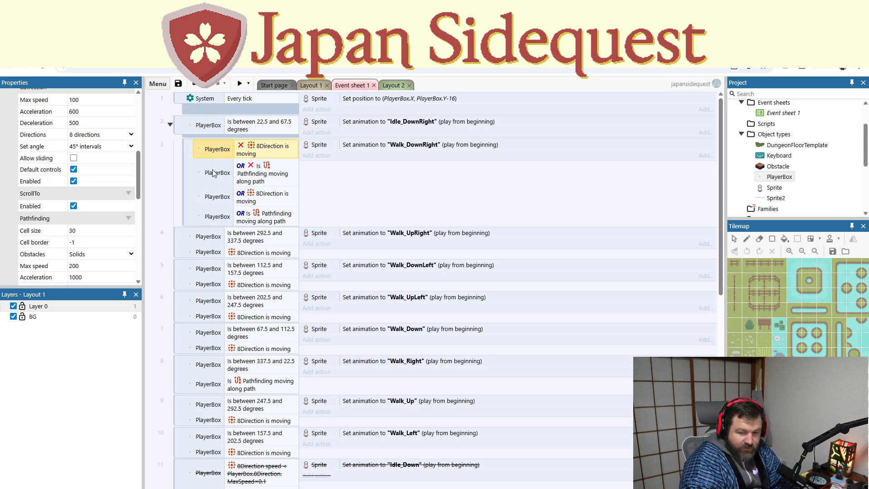
# - Undo the move and replace event 2's inverted not-moving condition with 8Direction Compare speed
pyautogui.hotkey('ctrl', 'z')
pyautogui.click(246, 152)
pyautogui.rightClick(246, 152)
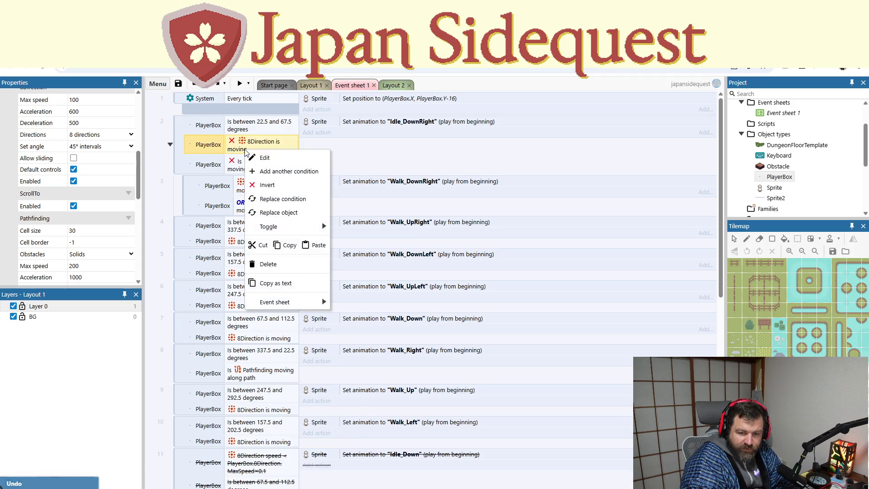
pyautogui.click(260, 159)
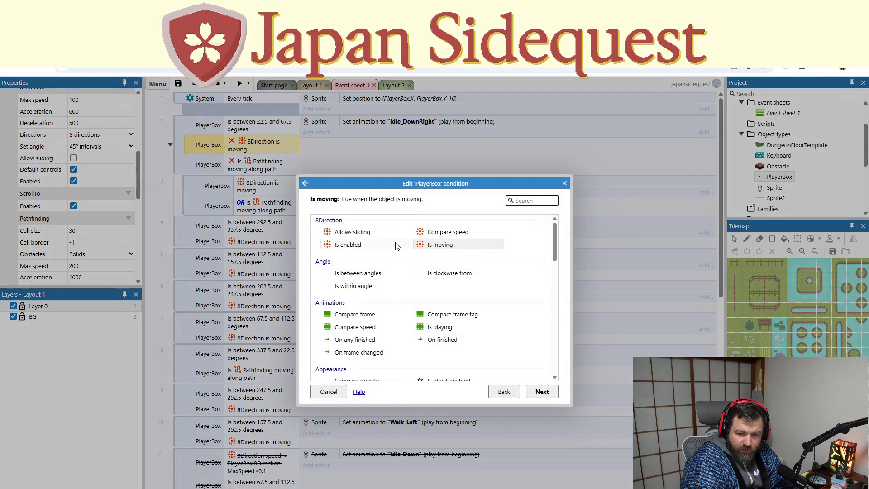
pyautogui.doubleClick(447, 235)
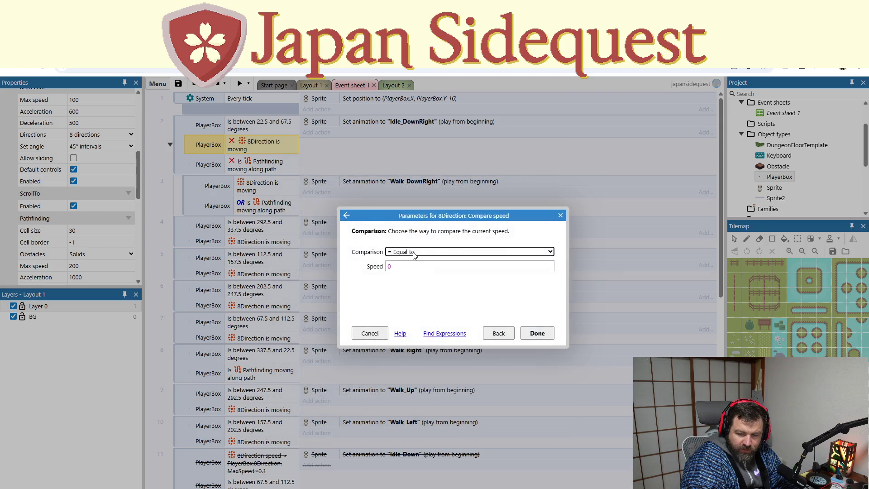
# - Set the speed comparison to Less than PlayerBox.8Direction.MaxSpeed*0.1
pyautogui.press('Down')
pyautogui.press('Down')
pyautogui.click(419, 266)
pyautogui.write('player')
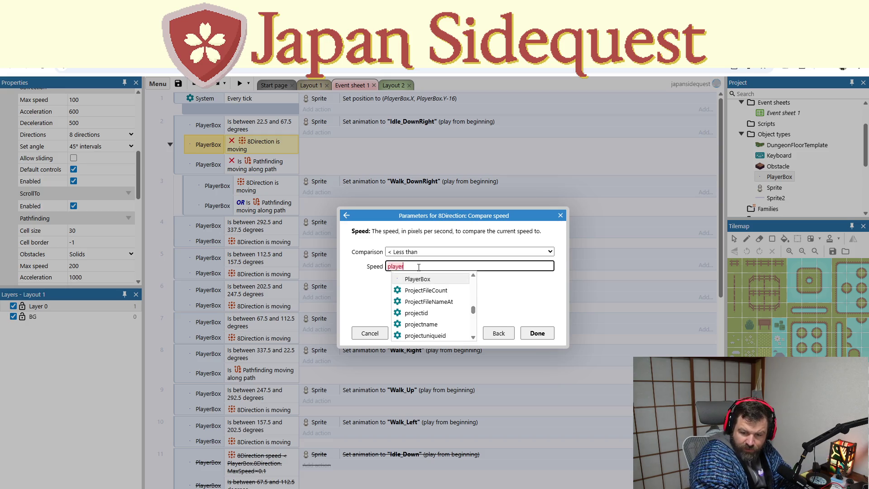
pyautogui.press('Tab')
pyautogui.write('.')
pyautogui.press('Tab')
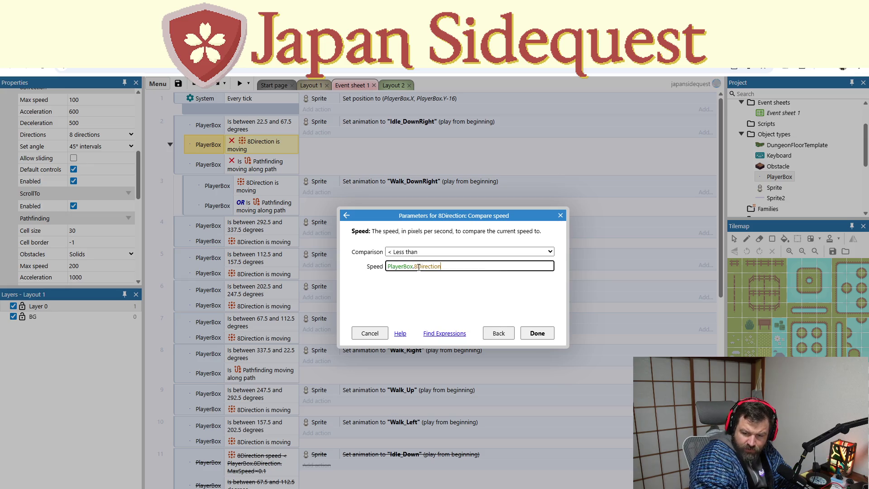
pyautogui.write('.')
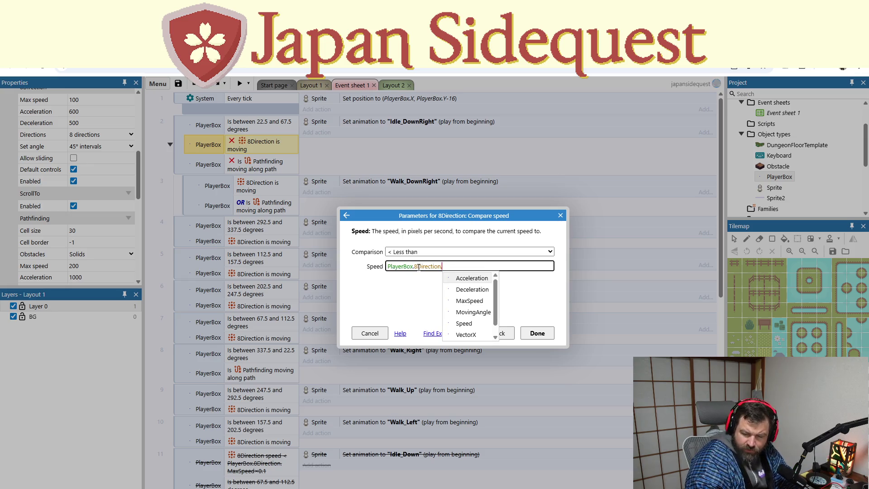
pyautogui.click(463, 304)
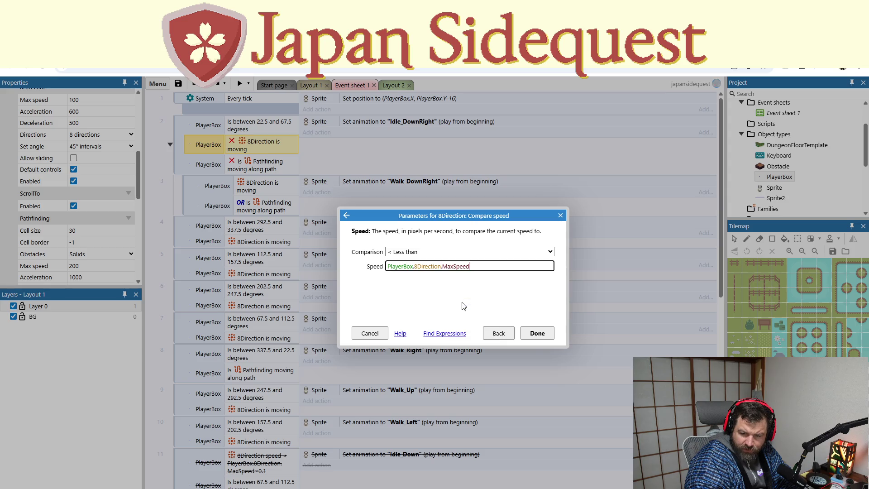
pyautogui.write('0.1')
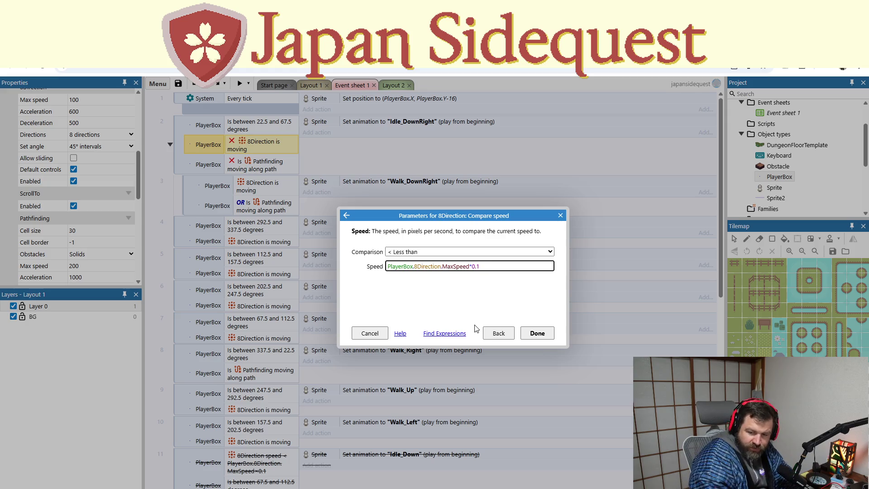
pyautogui.click(533, 334)
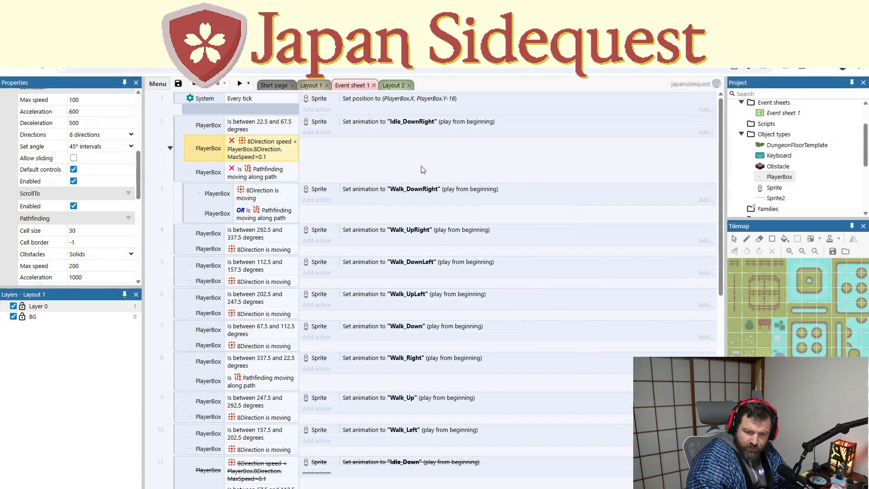
# - Remove the inversion from event 2's speed and Pathfinding 'moving along path' conditions
pyautogui.rightClick(267, 156)
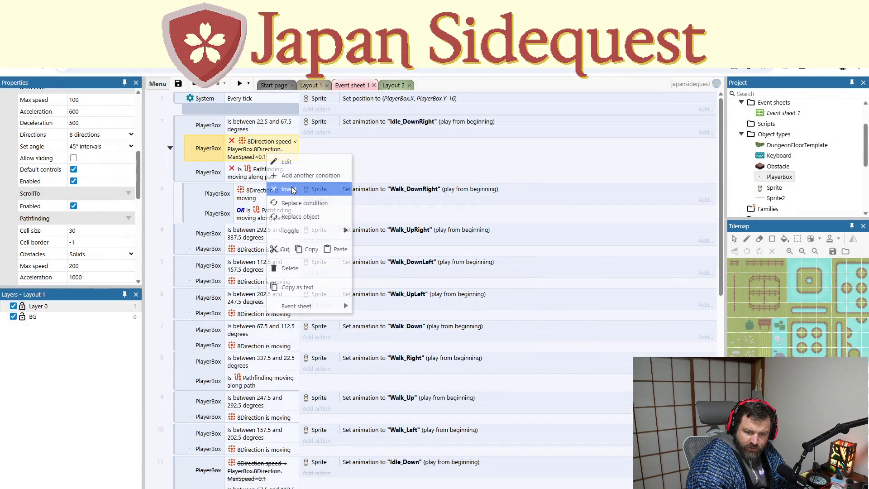
pyautogui.click(313, 188)
pyautogui.click(238, 178)
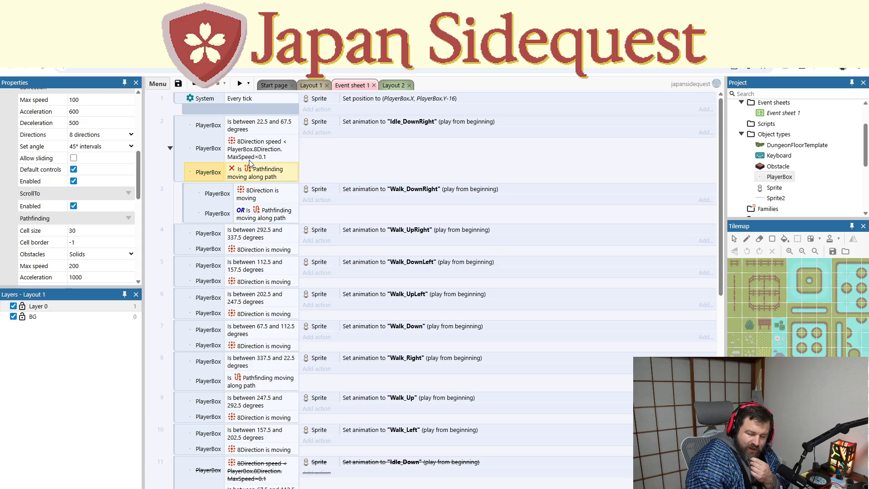
pyautogui.click(254, 128)
pyautogui.click(255, 171)
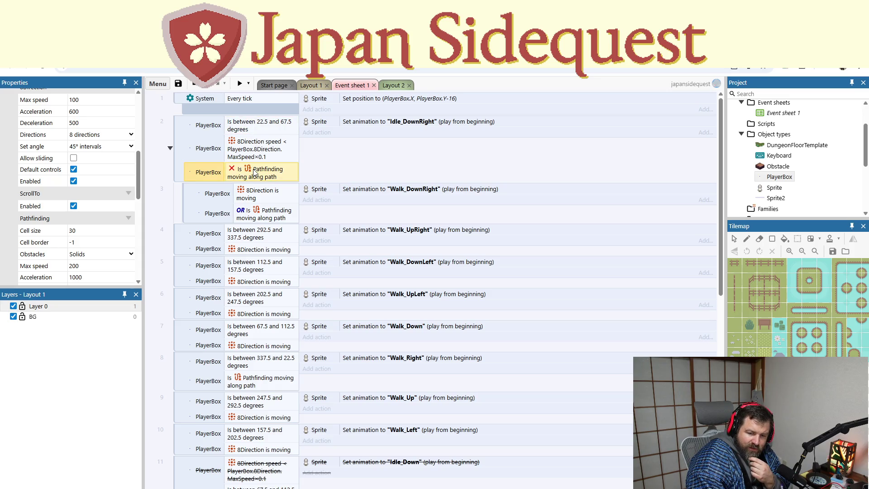
pyautogui.rightClick(259, 176)
pyautogui.click(272, 154)
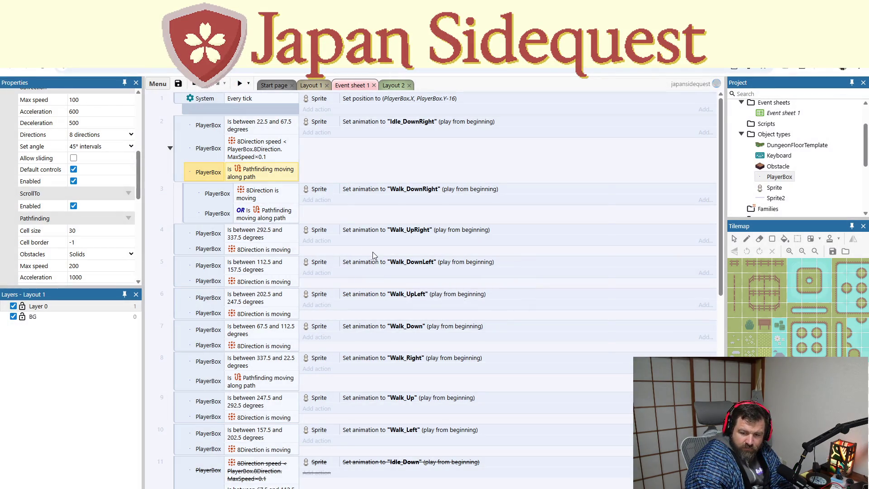
pyautogui.press('F5')
pyautogui.press('Right')
pyautogui.press('Down')
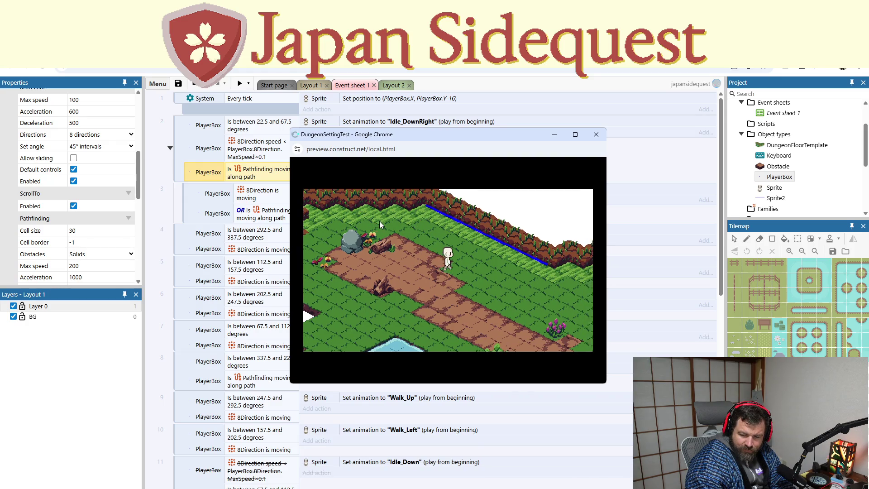
pyautogui.press('Right')
pyautogui.press('Down')
pyautogui.press('Right')
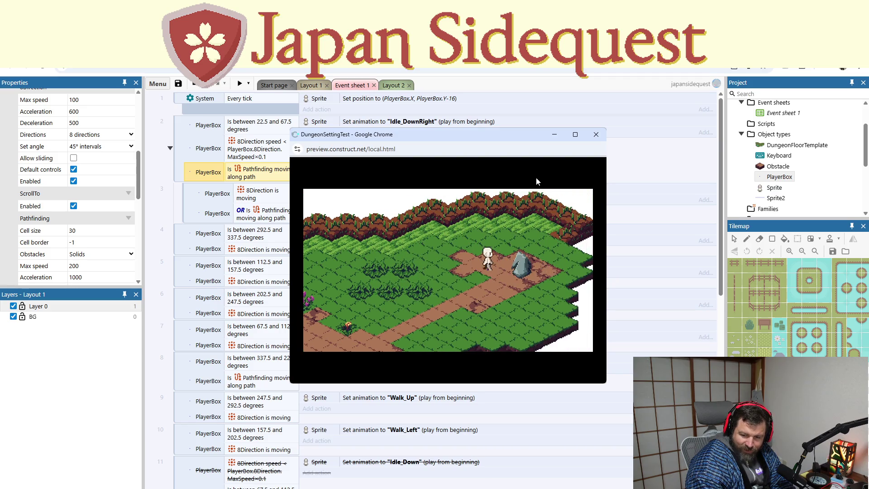
pyautogui.click(596, 134)
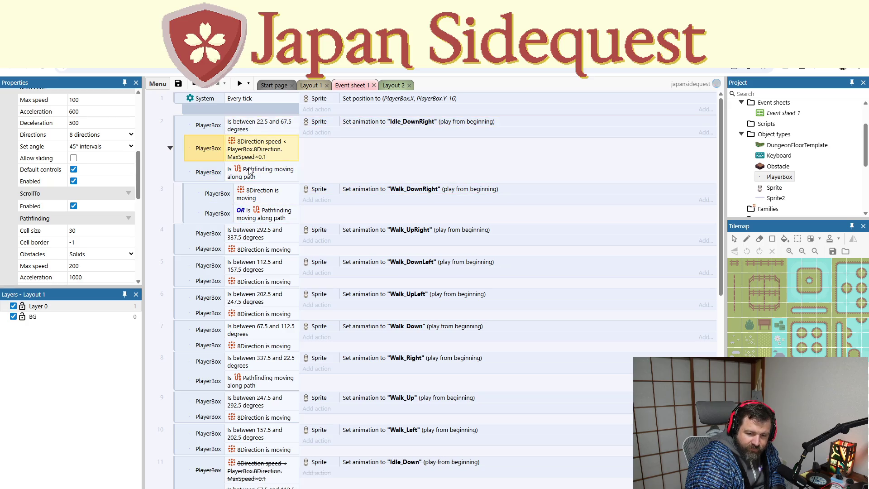
# - Convert event 3's 8Direction moving and Pathfinding moving OR conditions into an AND block
pyautogui.click(410, 121)
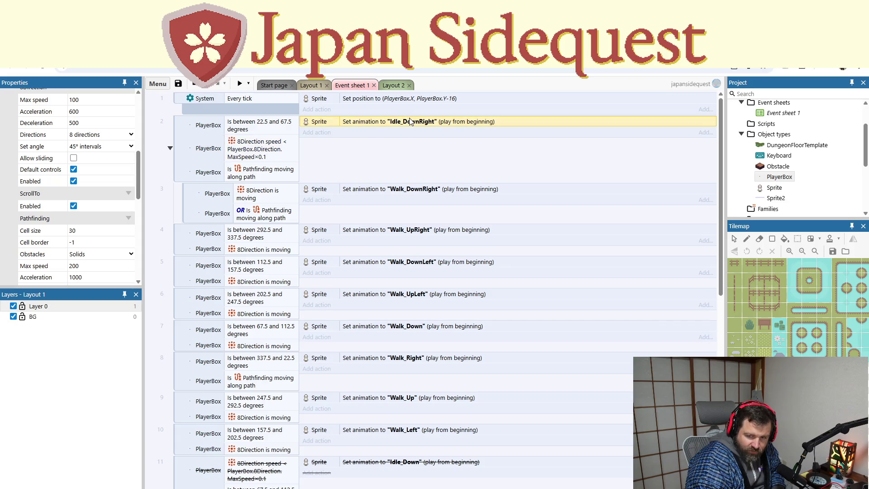
pyautogui.click(263, 199)
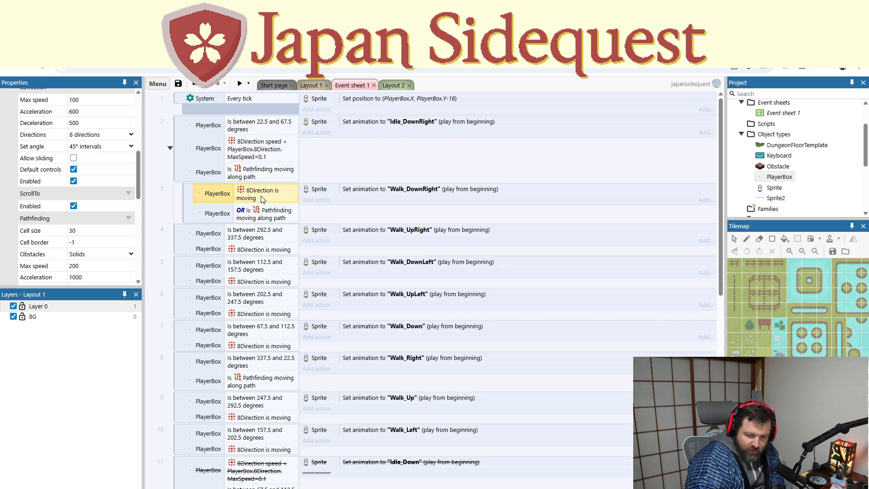
pyautogui.click(260, 220)
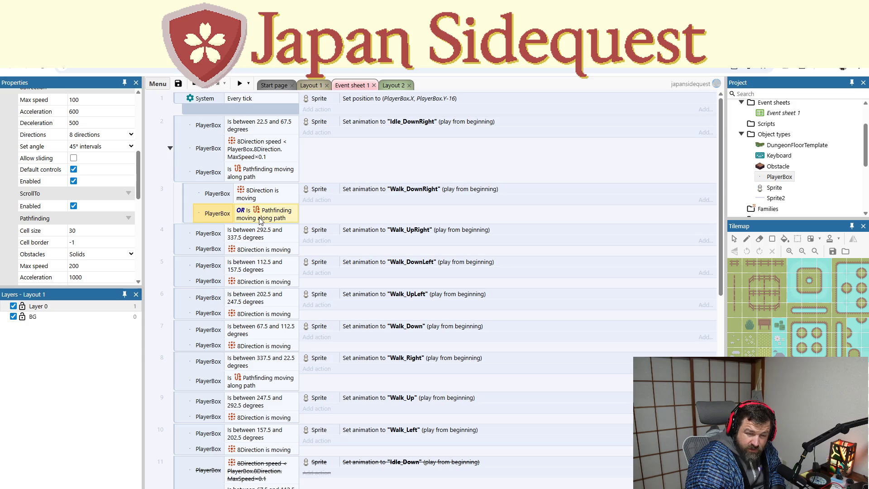
pyautogui.rightClick(260, 220)
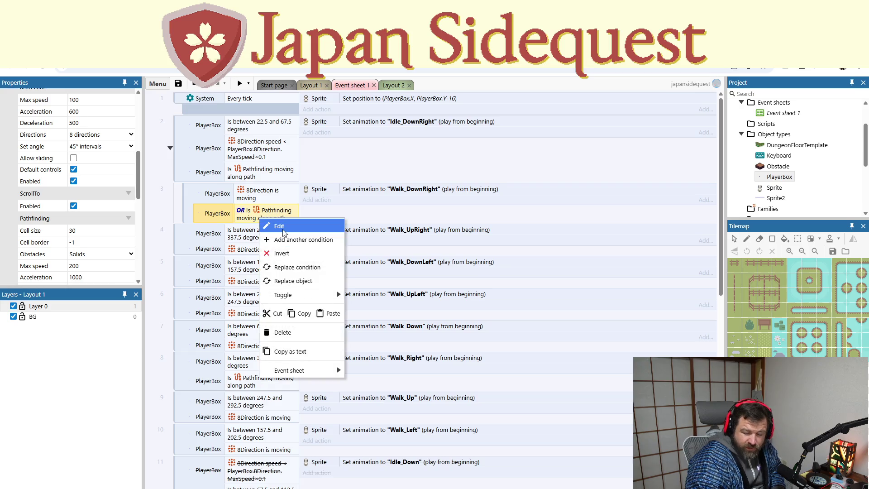
pyautogui.rightClick(190, 201)
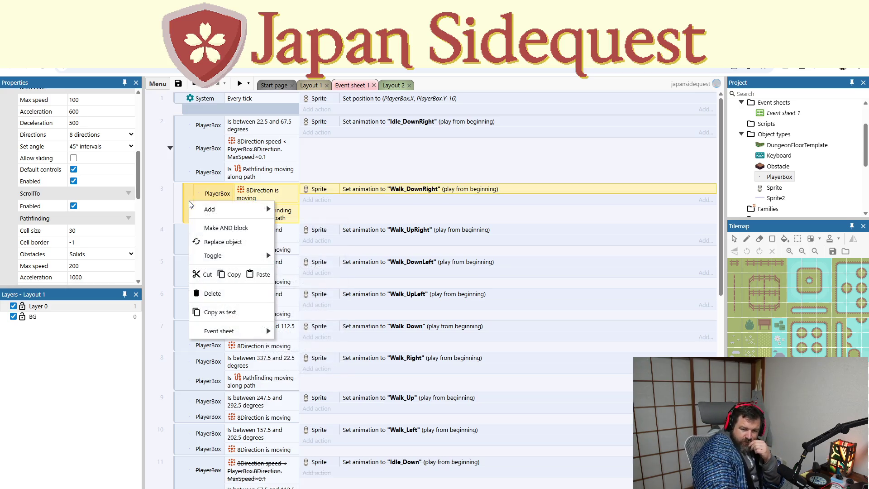
pyautogui.click(210, 229)
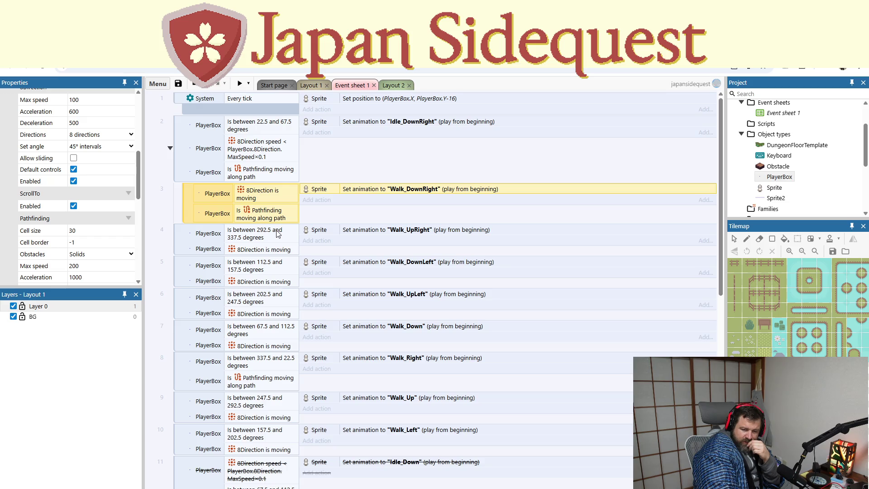
# - Make event 3 an OR block again, change event 2's speed multiplier from 0.1 to 0.01, and preview
pyautogui.rightClick(188, 204)
pyautogui.click(211, 230)
pyautogui.doubleClick(240, 146)
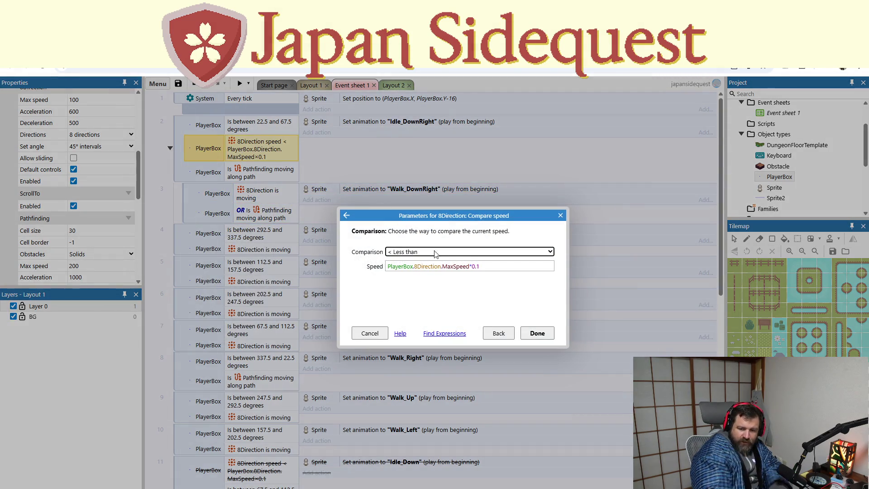
pyautogui.click(479, 266)
pyautogui.press('BackSpace')
pyautogui.write('01')
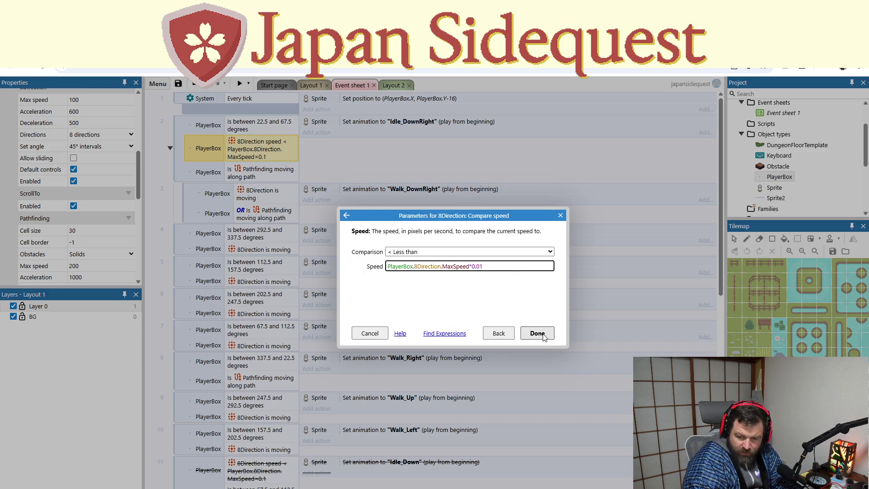
pyautogui.click(537, 333)
pyautogui.click(240, 84)
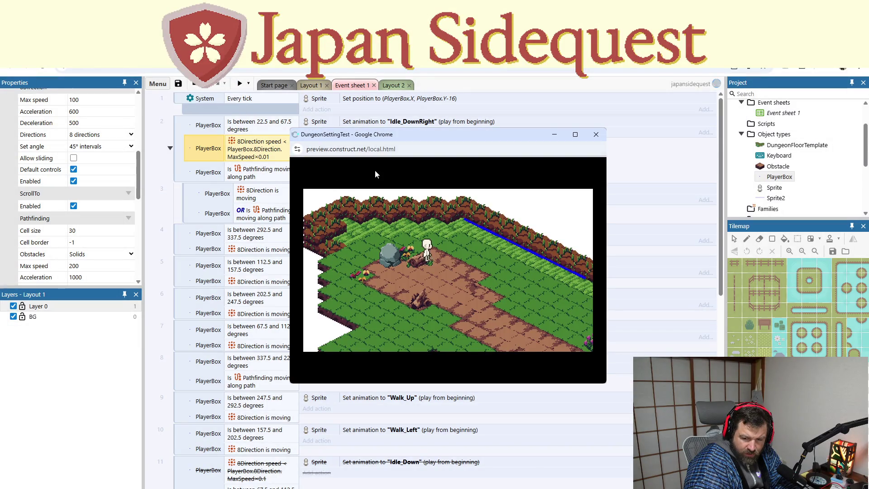
# - In the preview, walk the character right, down-right, then up-left to the top edge
pyautogui.press('Right')
pyautogui.press('Down')
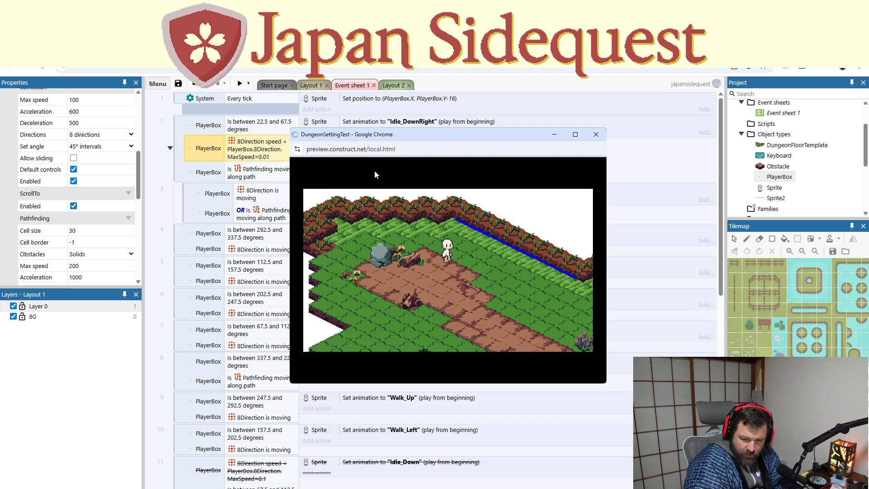
pyautogui.press('Right')
pyautogui.press('Down')
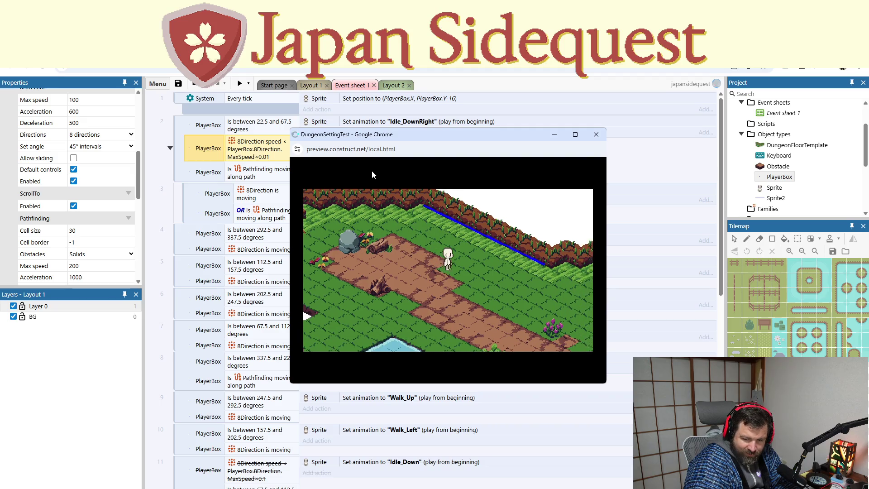
pyautogui.press('Right')
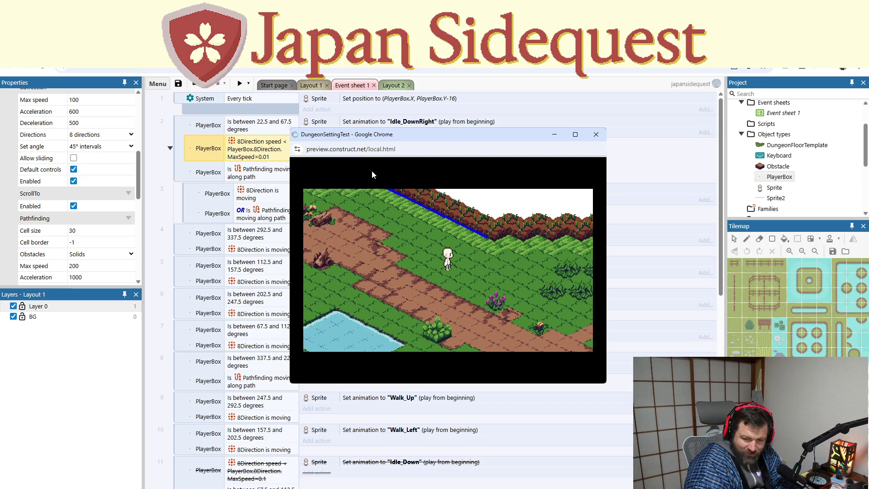
pyautogui.press('Right')
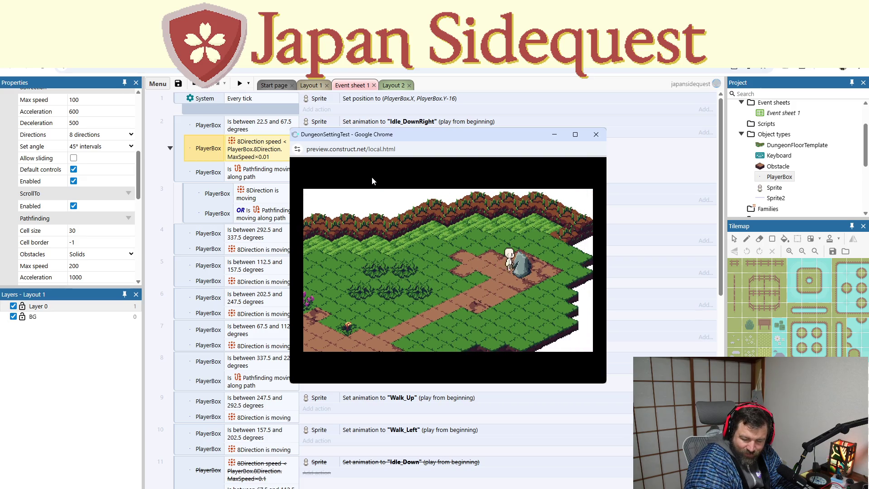
pyautogui.press('Up')
pyautogui.press('Left')
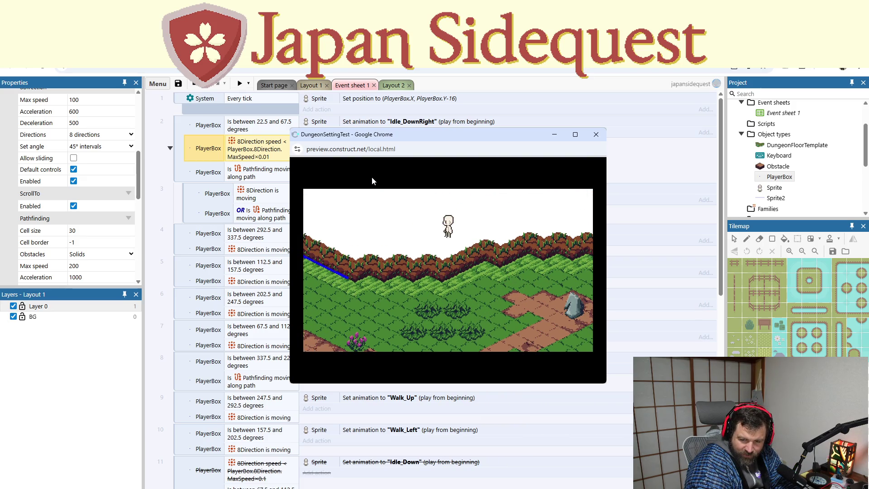
# - Walk toward the rock, along the top edge, then down-right along the hillside, and close the preview
pyautogui.press('Down')
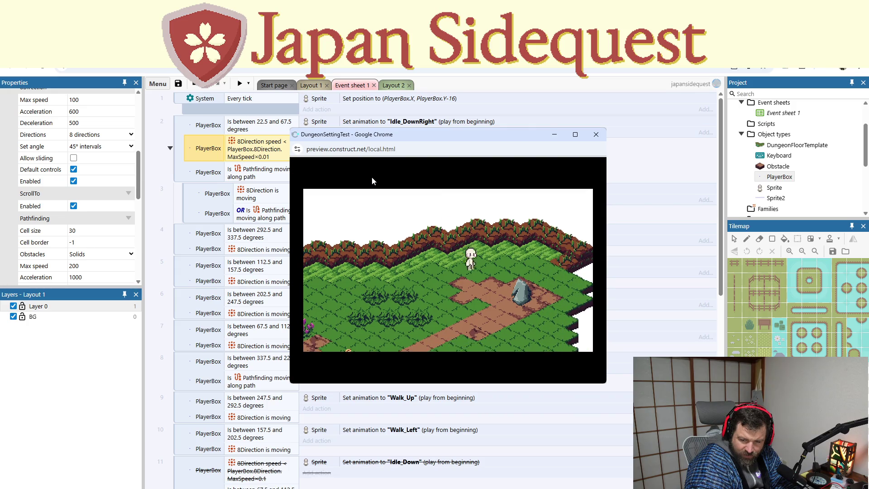
pyautogui.press('Right')
pyautogui.press('Up')
pyautogui.press('Left')
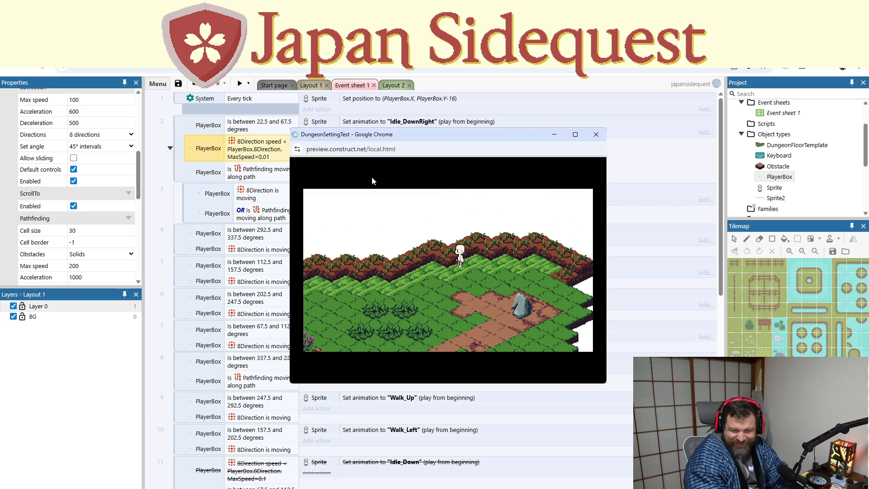
pyautogui.press('Right')
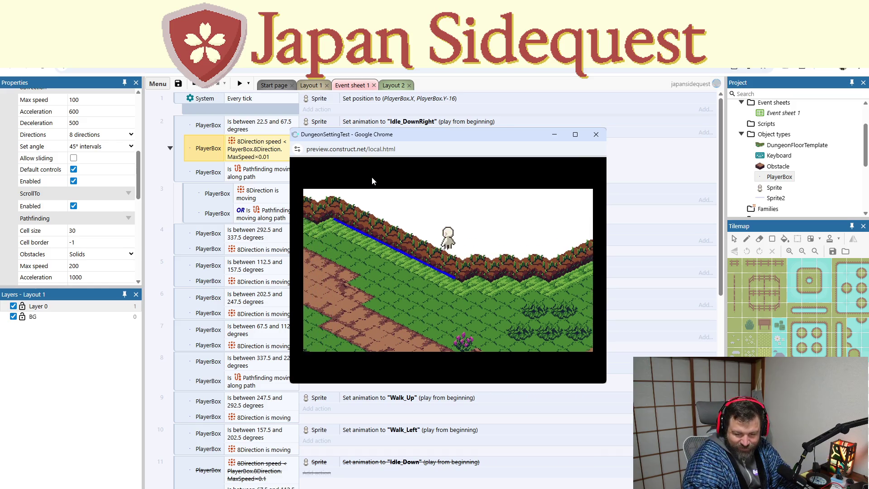
pyautogui.press('Left')
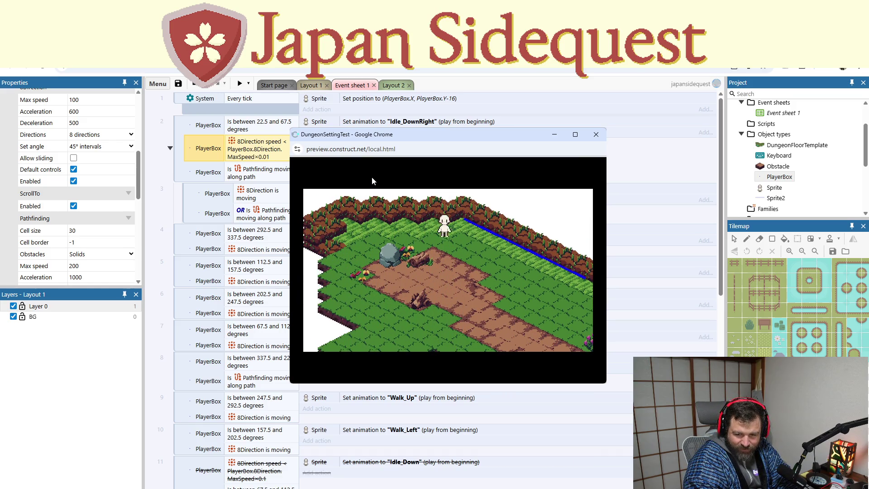
pyautogui.press('Down')
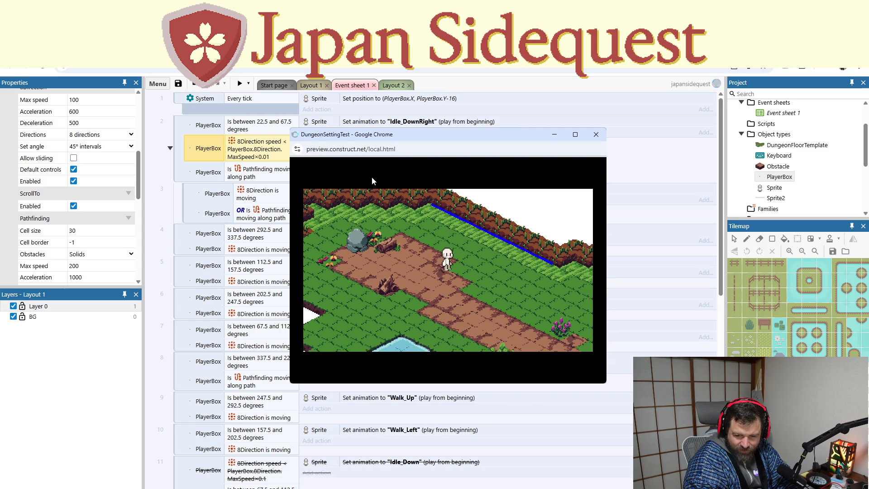
pyautogui.press('Right')
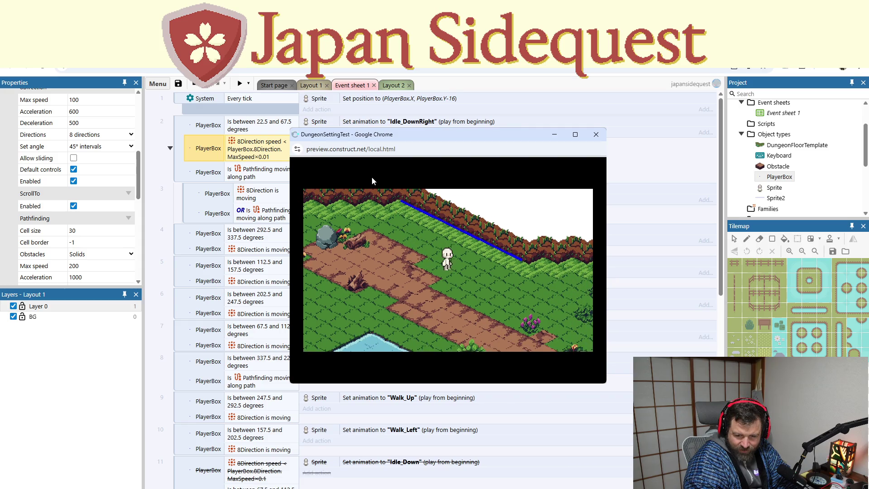
pyautogui.press('Right')
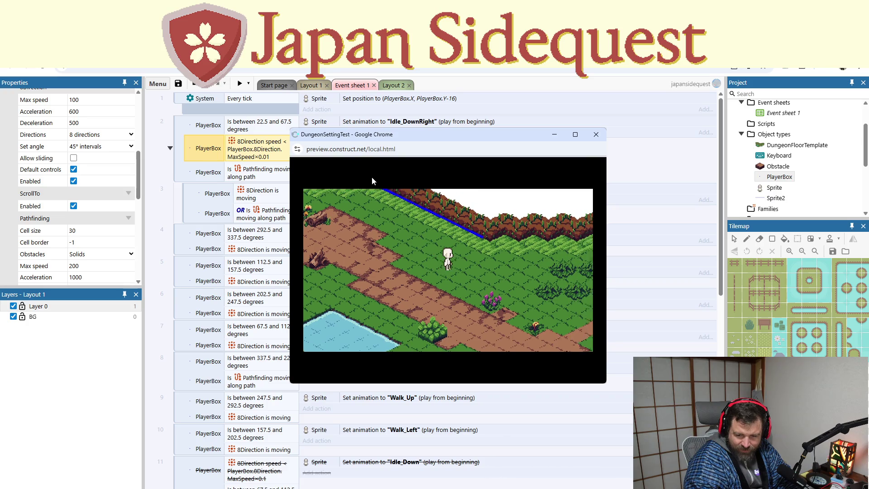
pyautogui.press('Right')
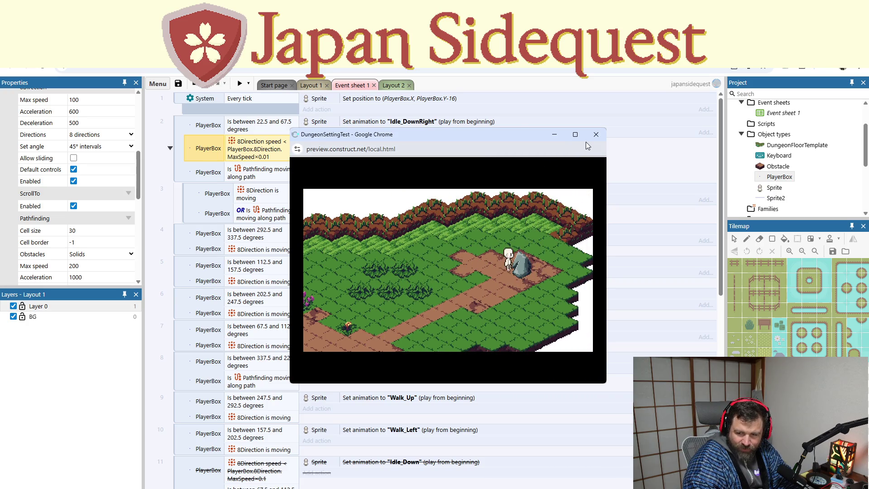
pyautogui.click(596, 135)
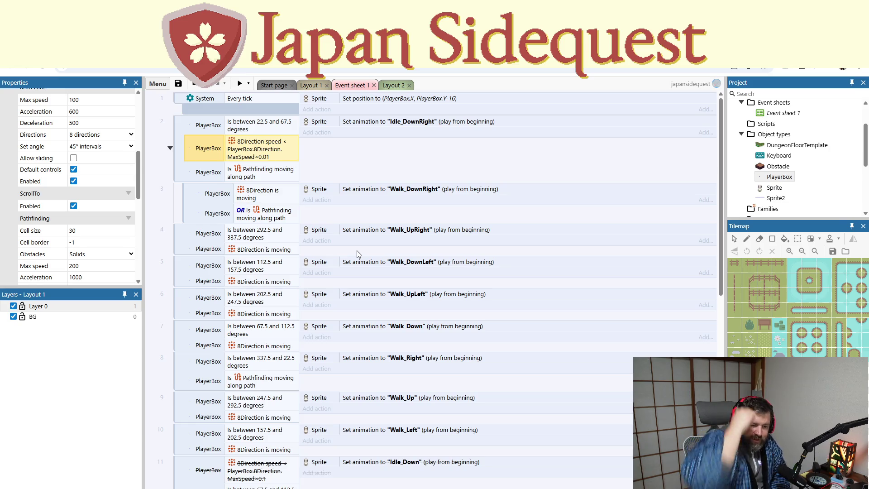
pyautogui.click(170, 148)
pyautogui.click(169, 148)
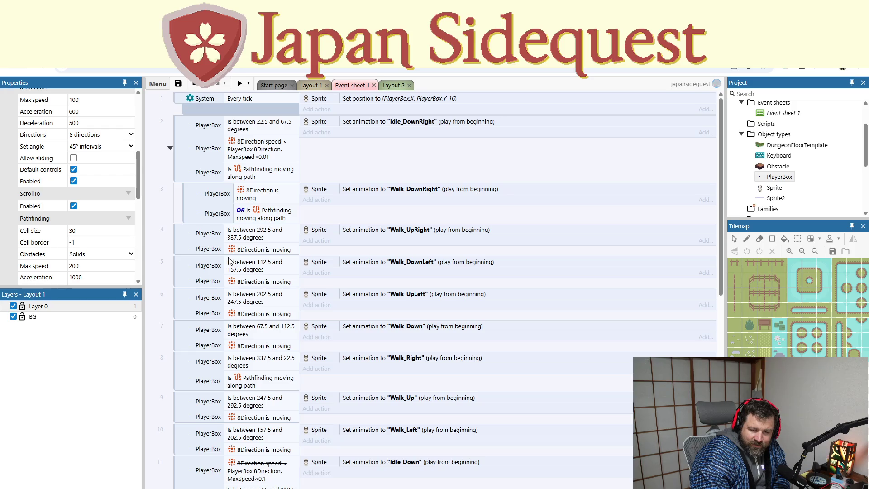
pyautogui.click(245, 148)
pyautogui.keyDown('ctrl'); pyautogui.click(241, 175); pyautogui.keyUp('ctrl')
pyautogui.doubleClick(242, 174)
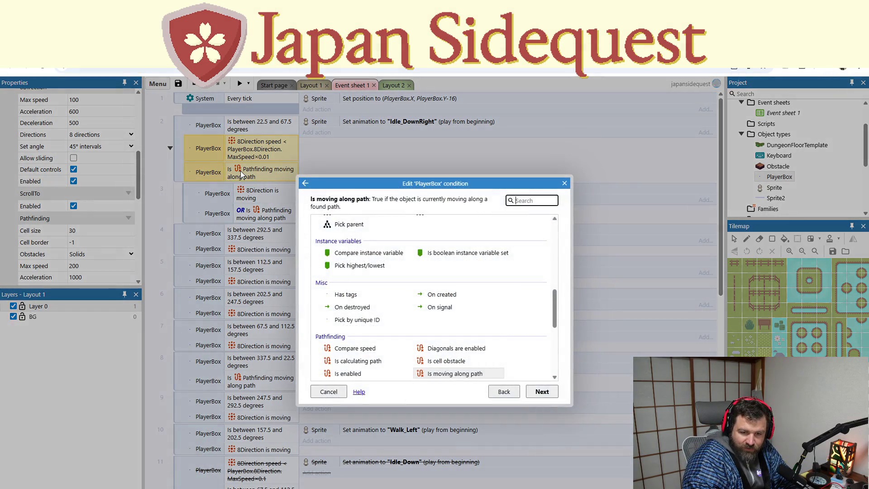
pyautogui.click(565, 184)
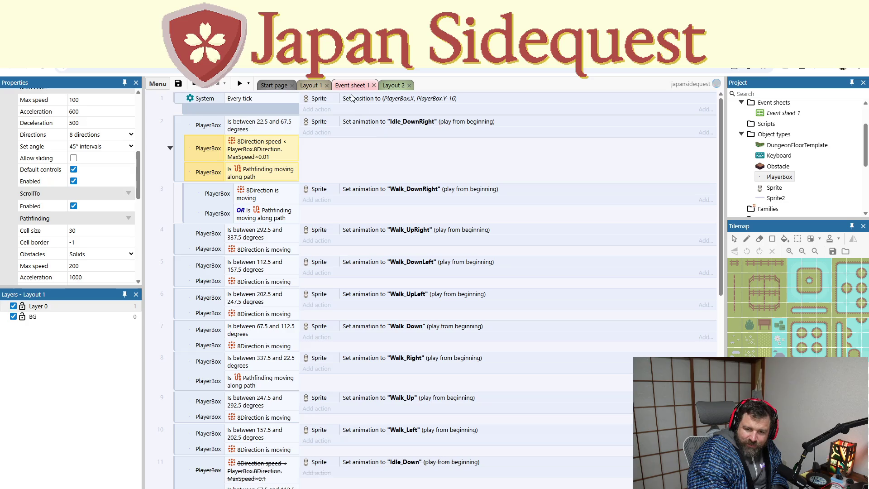
pyautogui.click(314, 86)
pyautogui.hscroll(2, 389, 295)
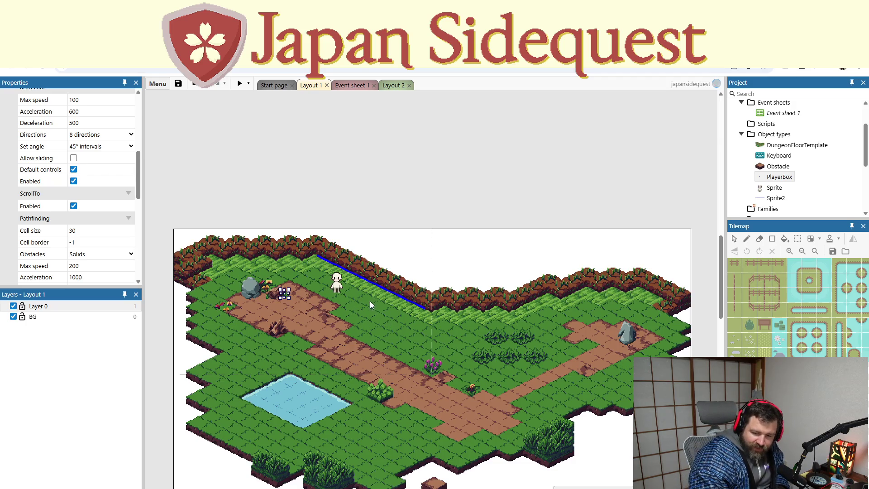
pyautogui.click(354, 87)
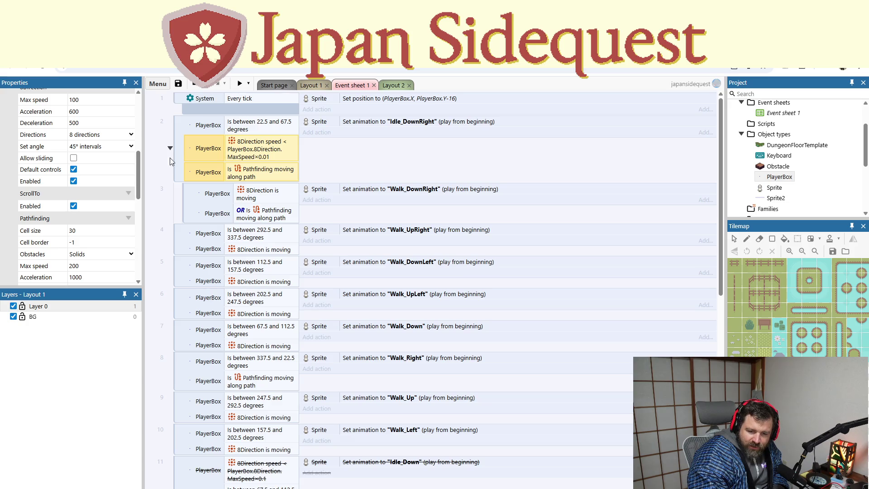
pyautogui.click(185, 194)
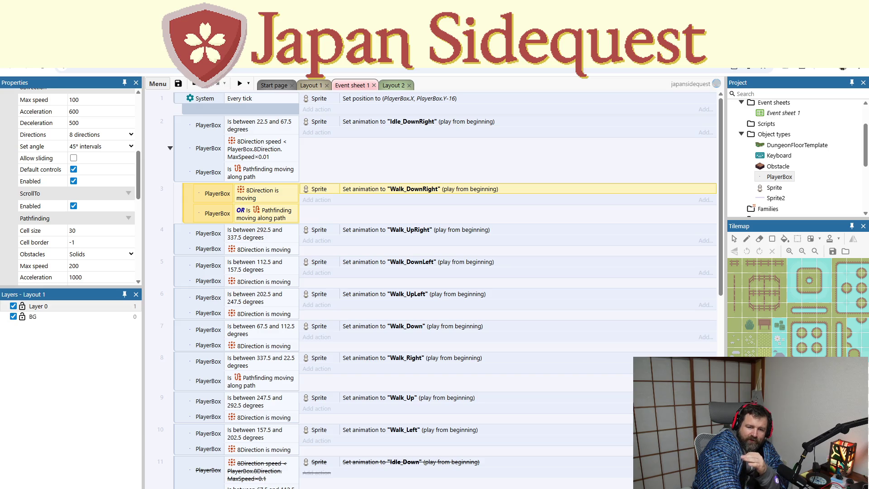
# - Delete the 8Direction speed and Pathfinding conditions from event 2
pyautogui.click(230, 156)
pyautogui.keyDown('ctrl'); pyautogui.click(247, 172); pyautogui.keyUp('ctrl')
pyautogui.press('Delete')
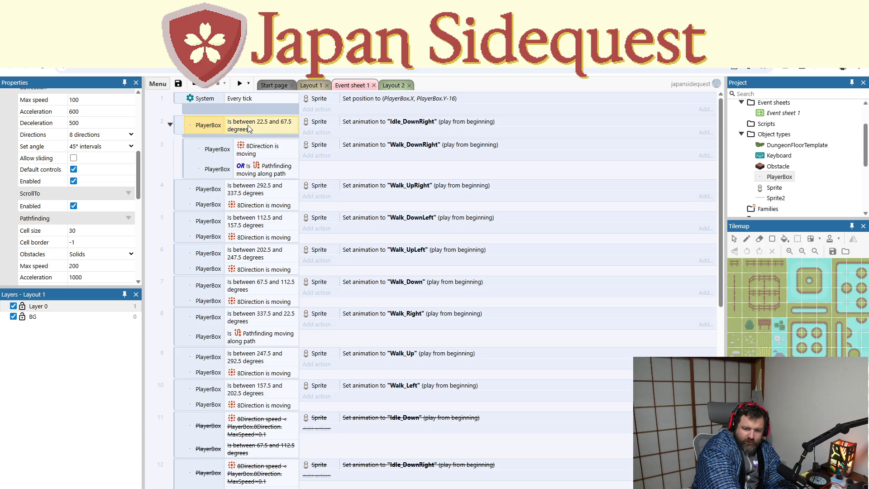
# - Select event 3's Walk_DownRight action and conditions, then bring up event 3's options menu
pyautogui.click(370, 148)
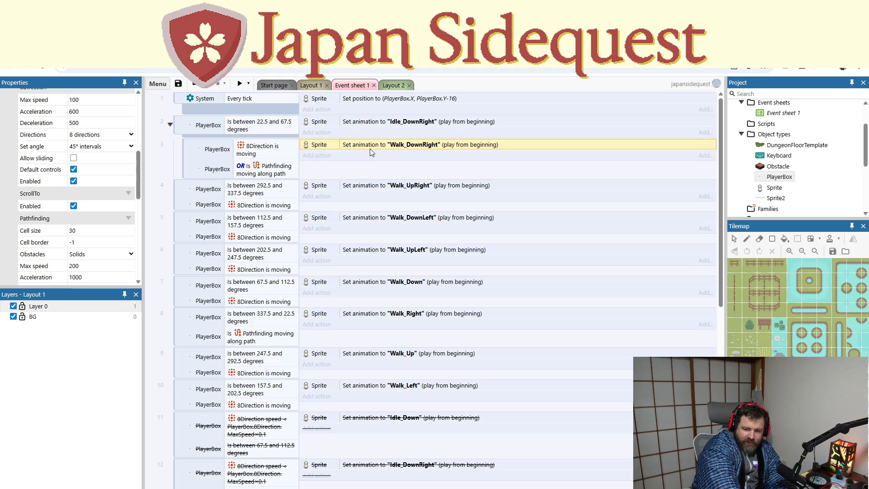
pyautogui.click(251, 166)
pyautogui.click(256, 156)
pyautogui.click(255, 171)
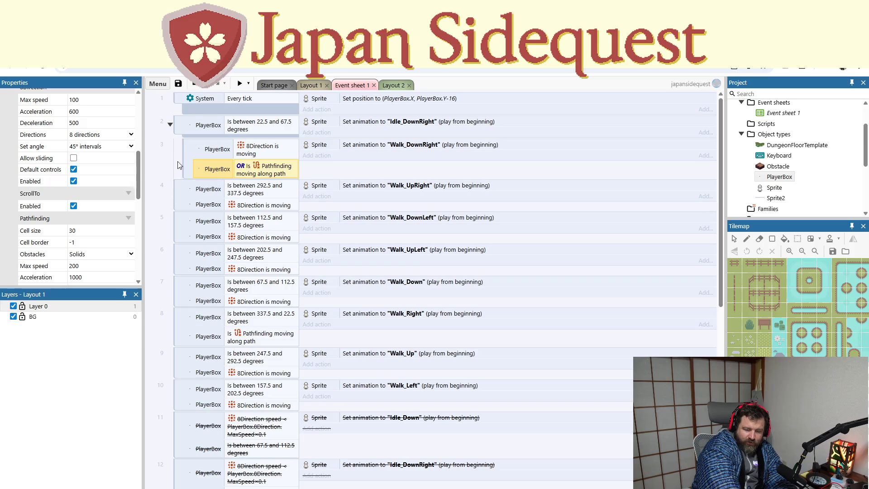
pyautogui.rightClick(183, 142)
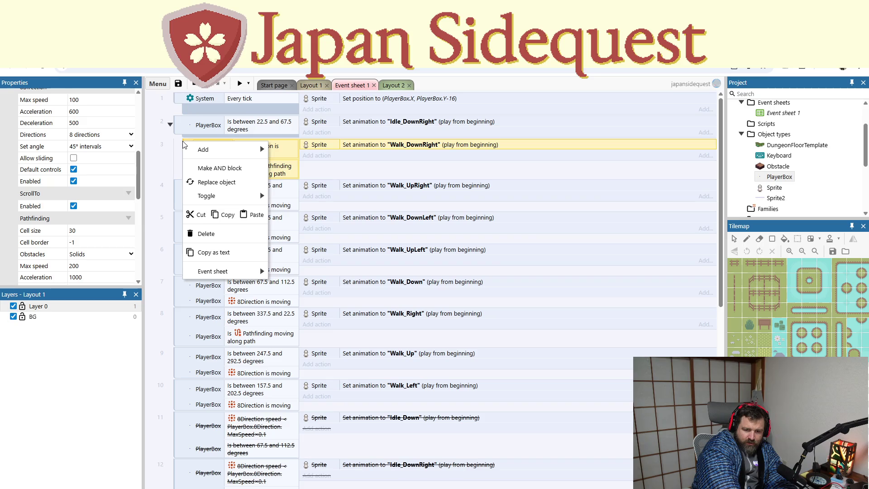
# - Insert a System Else event directly after the Walk_DownRight sub-event (event 3)
pyautogui.moveTo(207, 145)
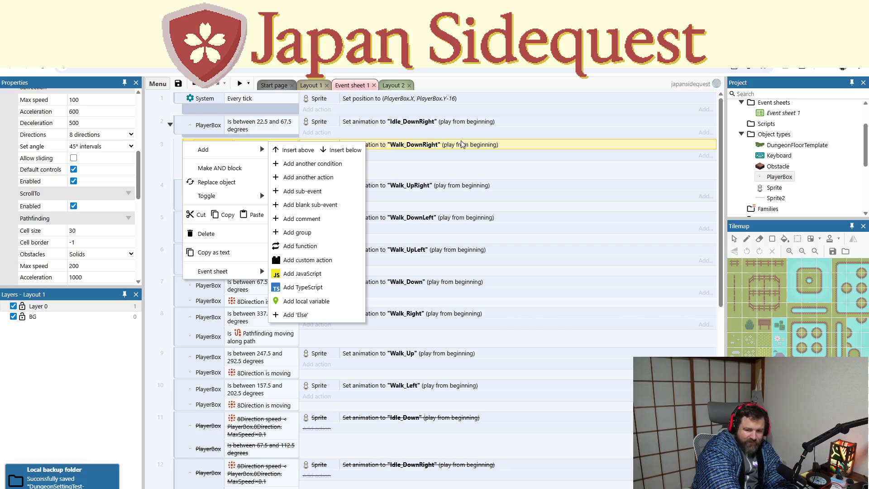
pyautogui.press('Escape')
pyautogui.click(190, 156)
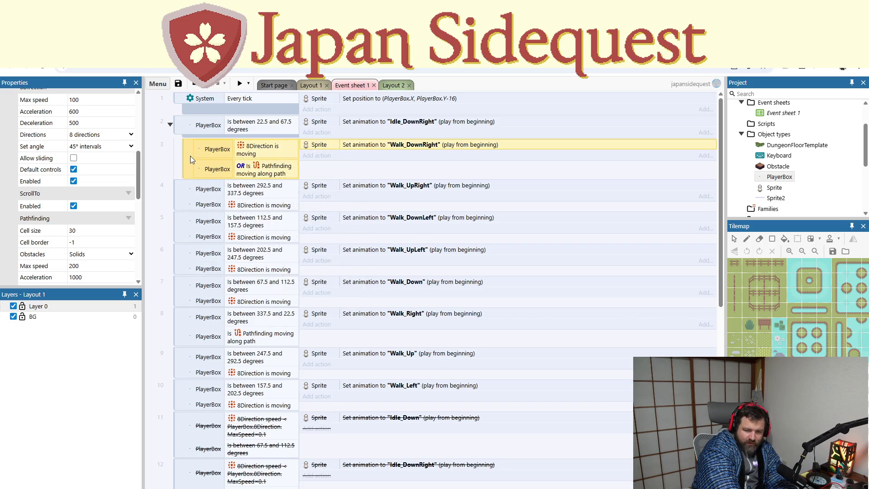
pyautogui.rightClick(190, 156)
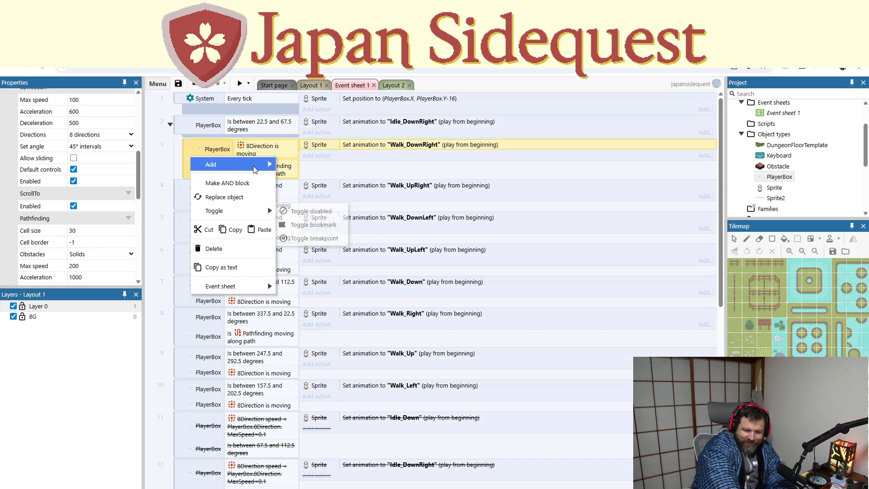
pyautogui.moveTo(251, 164)
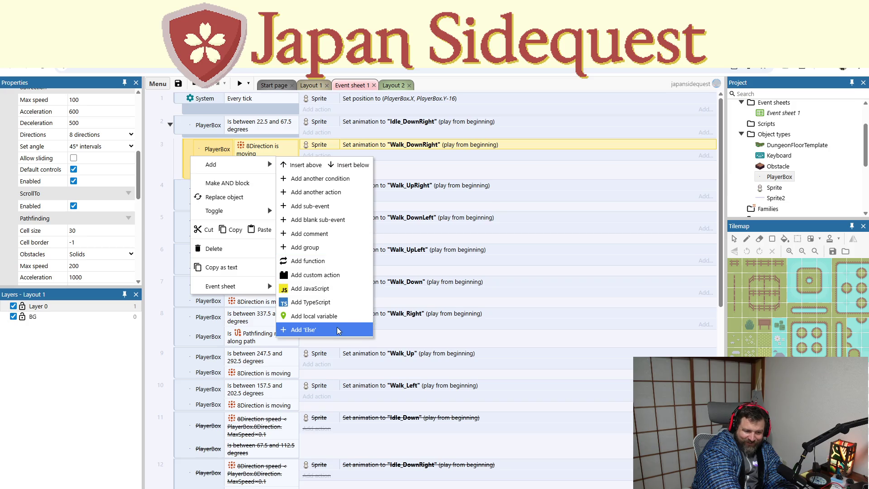
pyautogui.click(338, 330)
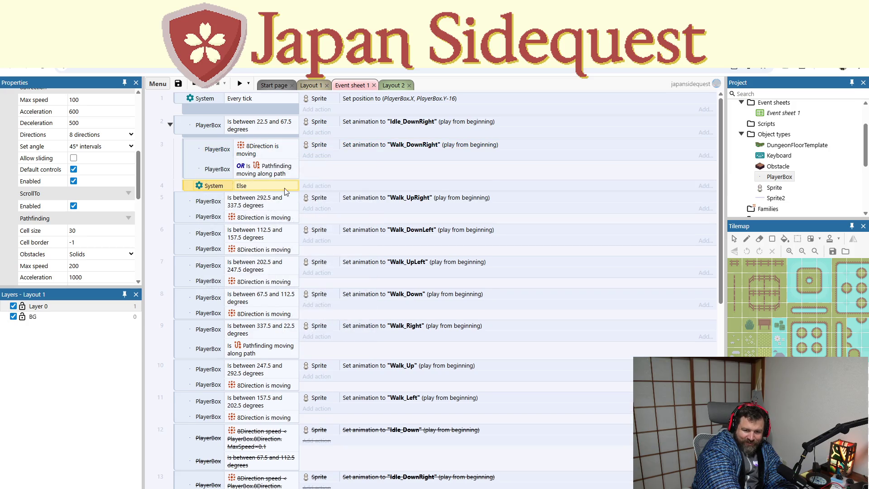
pyautogui.click(325, 188)
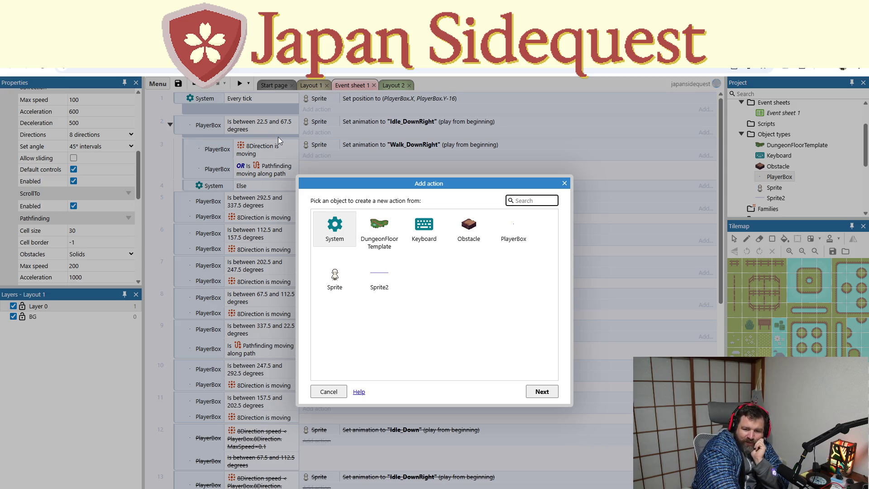
# - After browsing PlayerBox's actions, choose the Sprite object for the Else event's new action
pyautogui.click(521, 235)
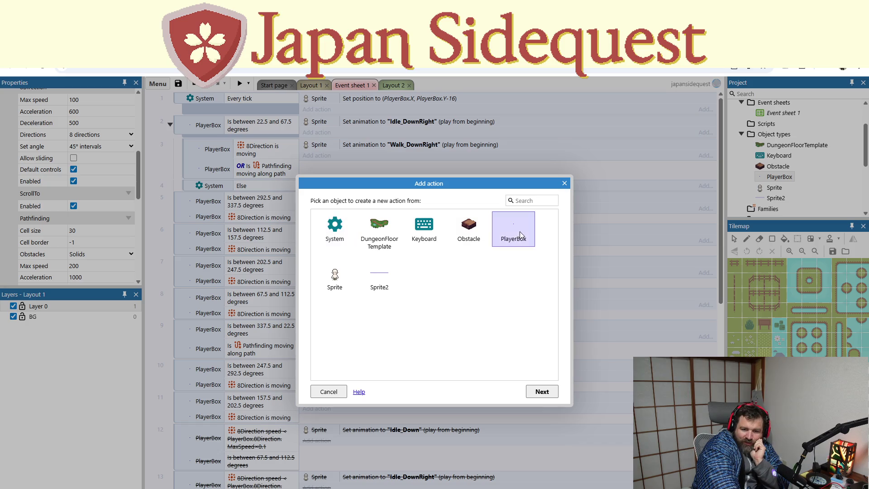
pyautogui.doubleClick(521, 235)
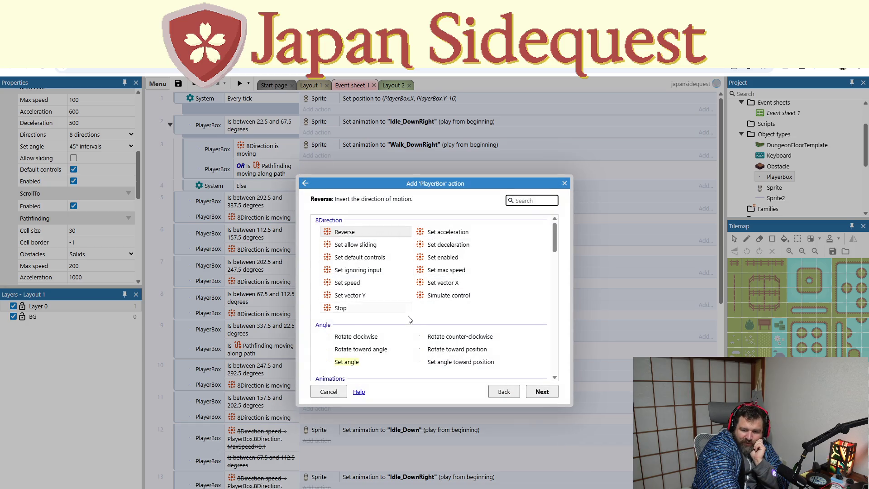
pyautogui.scroll(-1, 397, 351)
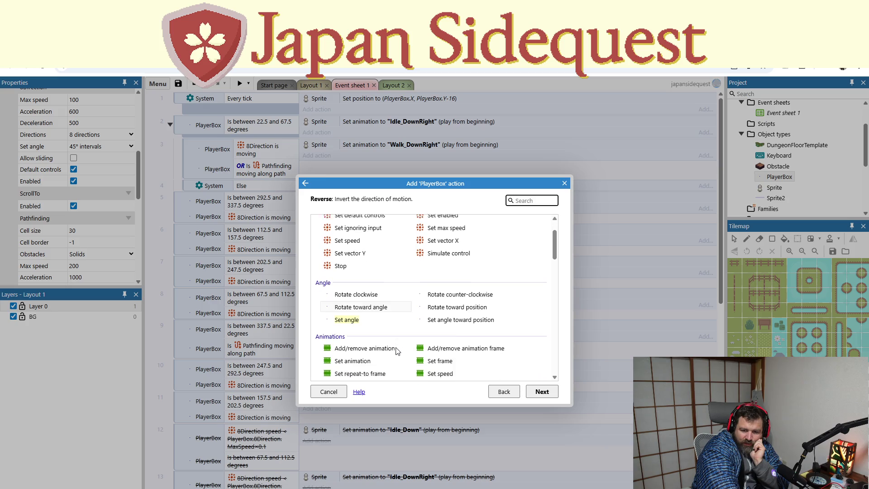
pyautogui.scroll(2, 397, 351)
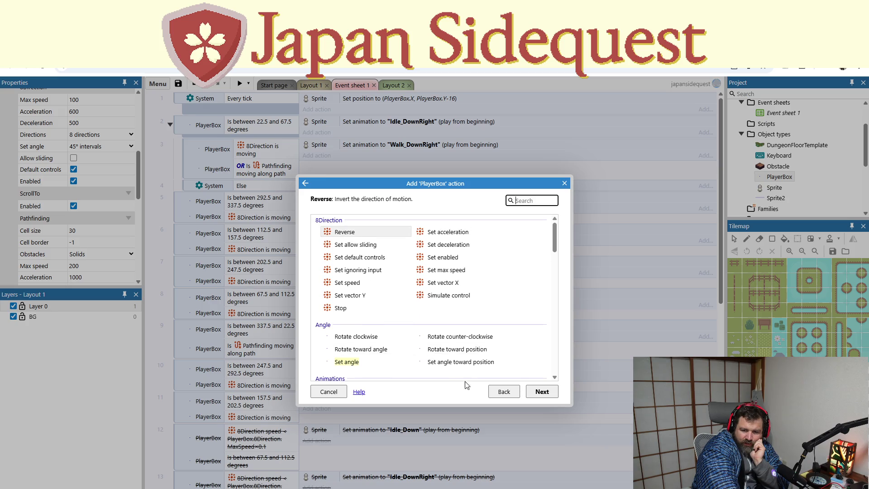
pyautogui.click(503, 392)
pyautogui.doubleClick(502, 229)
pyautogui.click(504, 392)
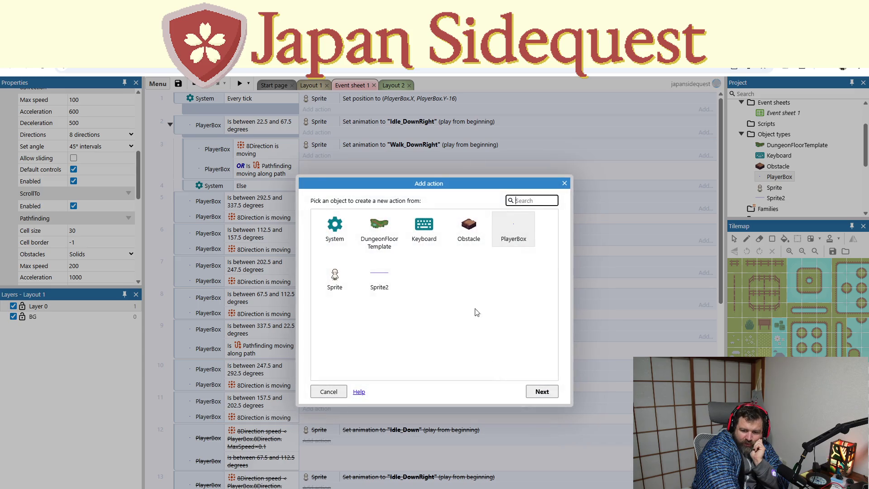
pyautogui.doubleClick(328, 277)
# - Add a Set animation action with animation "Idle_DownRight" and confirm it
pyautogui.doubleClick(362, 299)
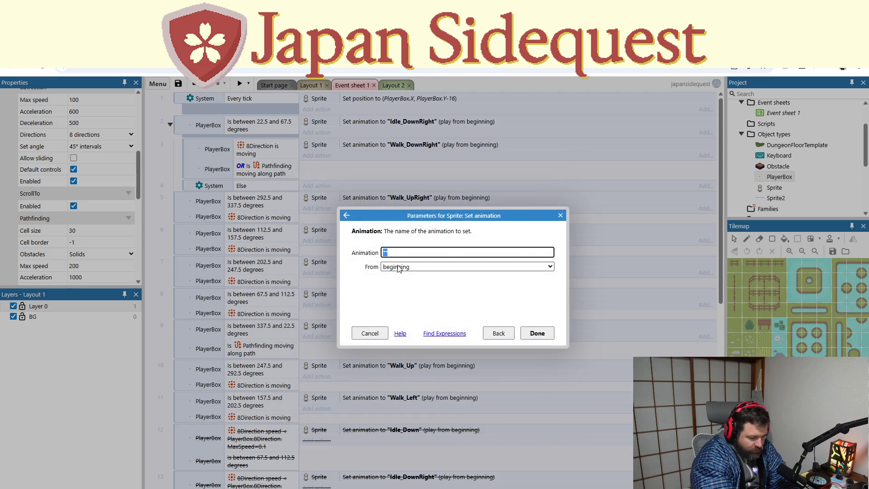
pyautogui.write('"po')
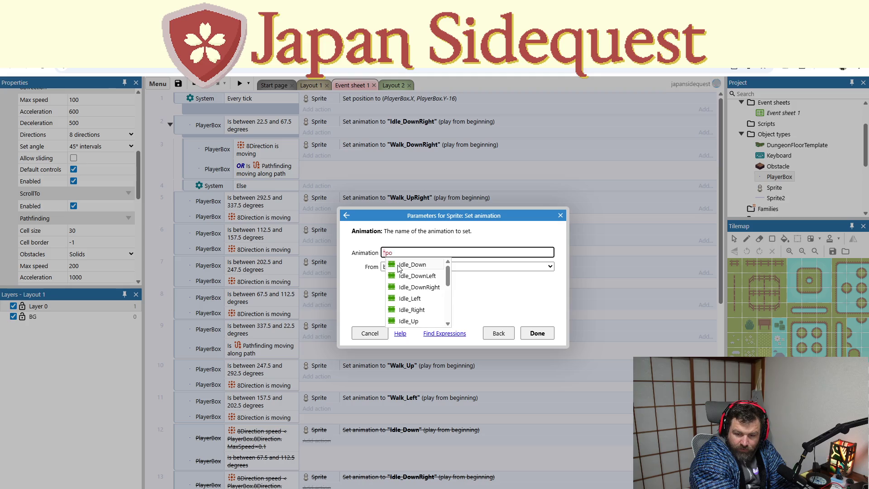
pyautogui.press('BackSpace')
pyautogui.press('BackSpace')
pyautogui.write('idle')
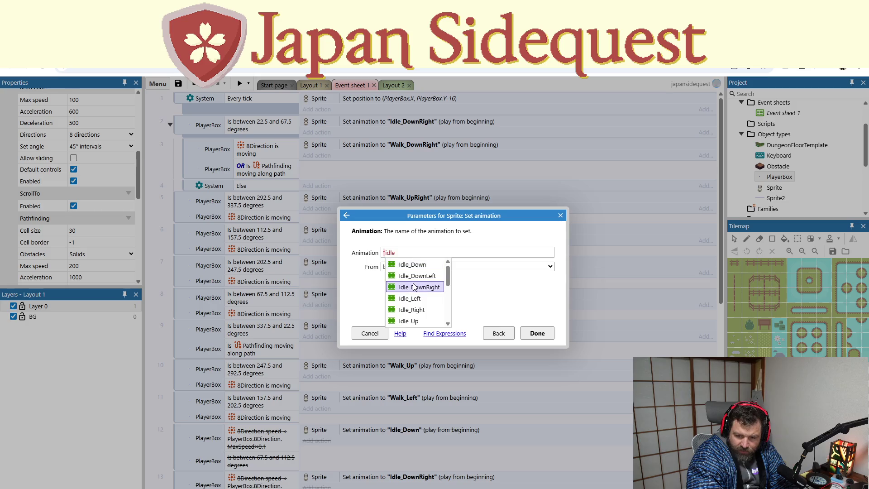
pyautogui.click(415, 286)
pyautogui.click(526, 333)
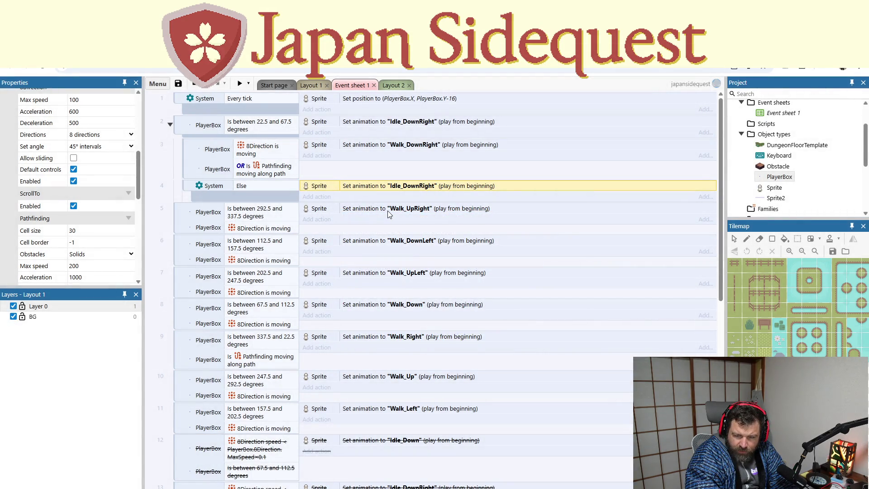
# - Preview the game walking the player down-right, then delete event 2's Idle_DownRight action
pyautogui.click(383, 122)
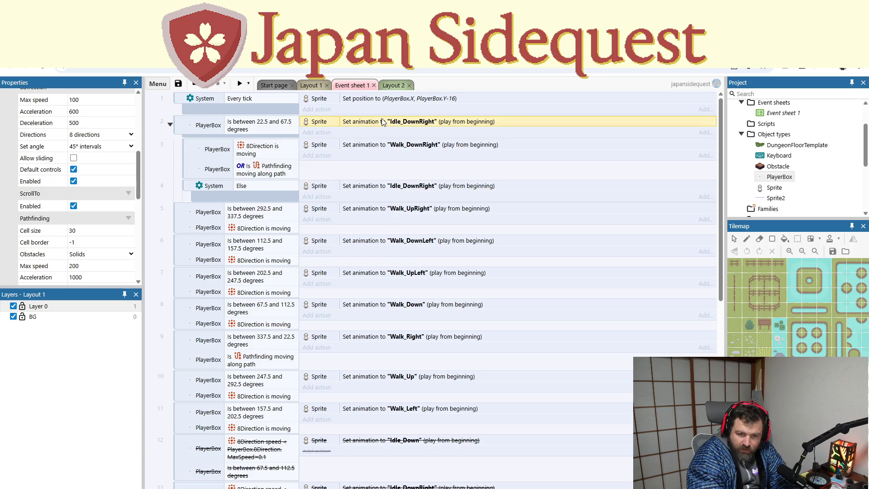
pyautogui.click(240, 83)
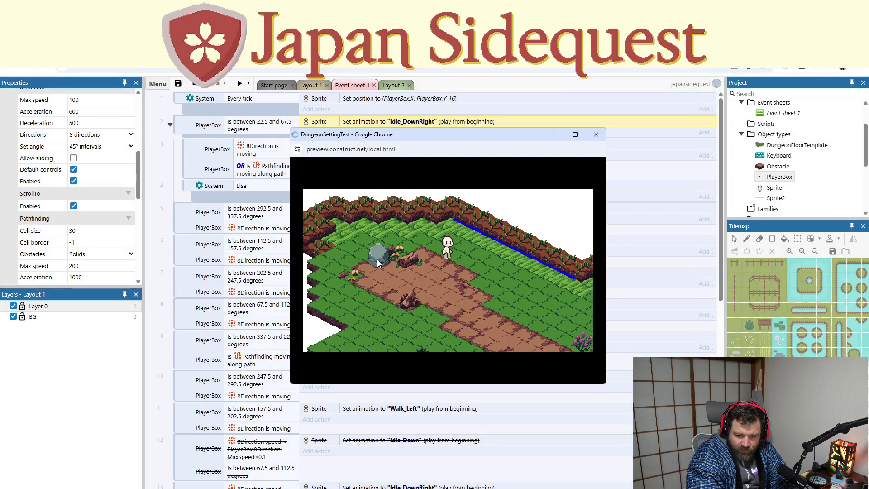
pyautogui.press('Right')
pyautogui.press('Down')
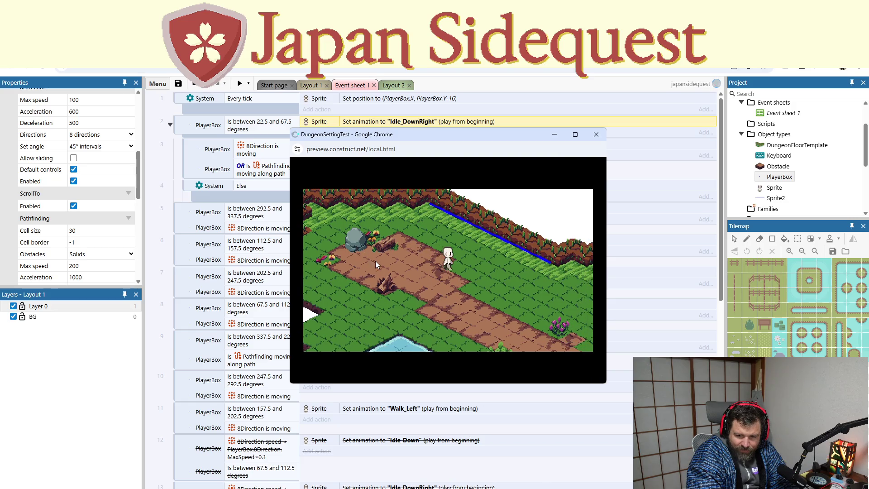
pyautogui.press('Right')
pyautogui.press('Down')
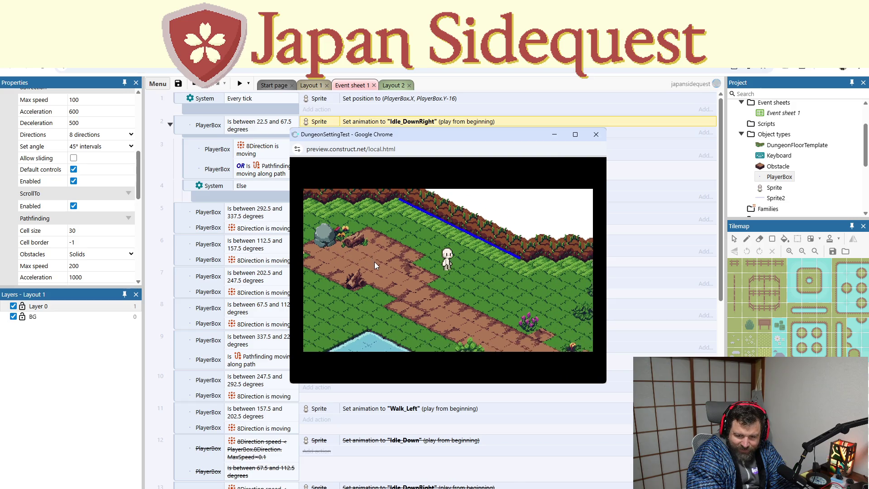
pyautogui.press('Right')
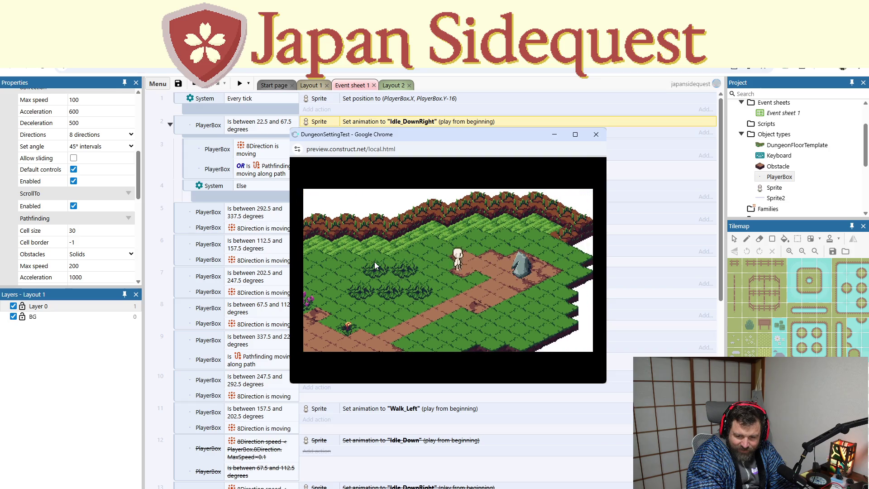
pyautogui.click(596, 134)
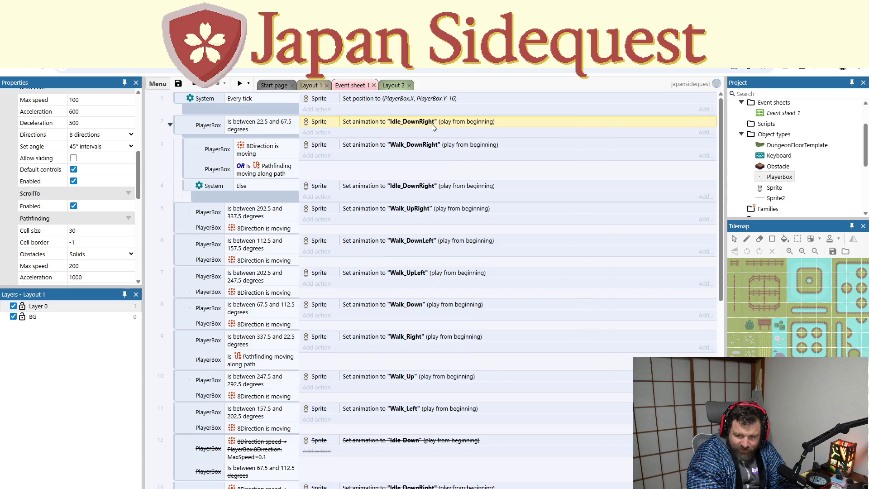
pyautogui.press('Delete')
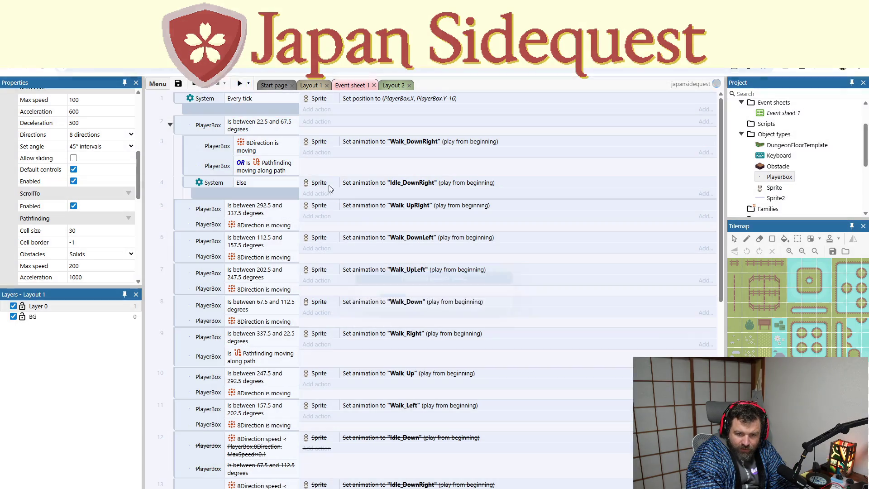
pyautogui.press('F5')
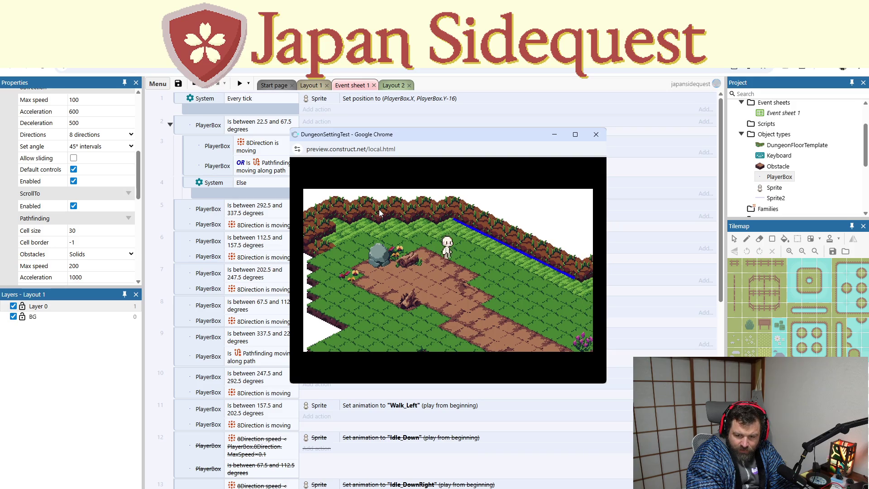
pyautogui.press('Right')
pyautogui.press('Down')
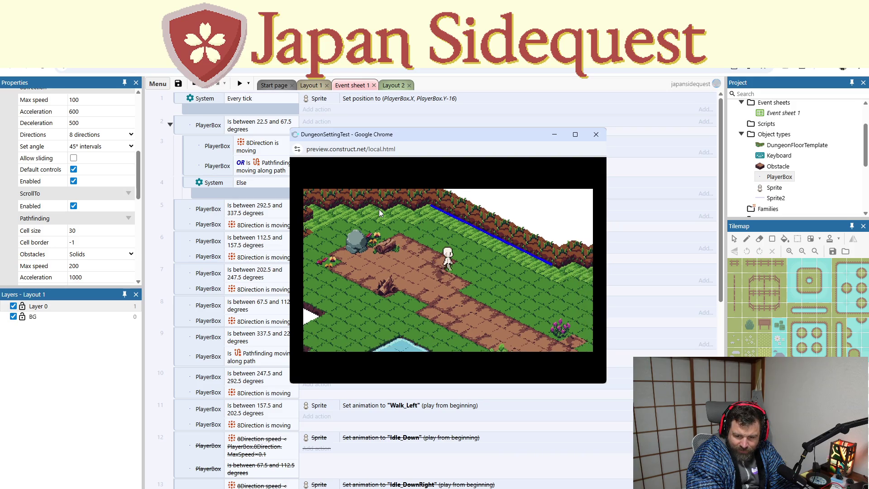
pyautogui.press('Up')
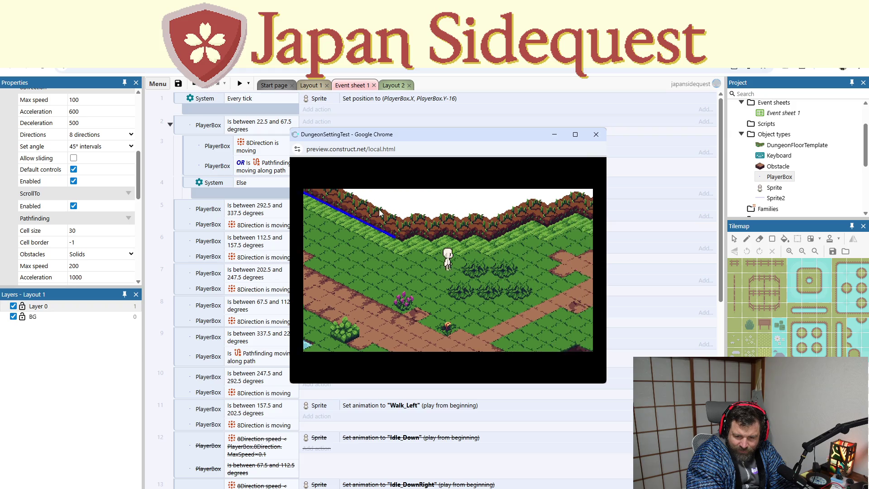
pyautogui.click(596, 135)
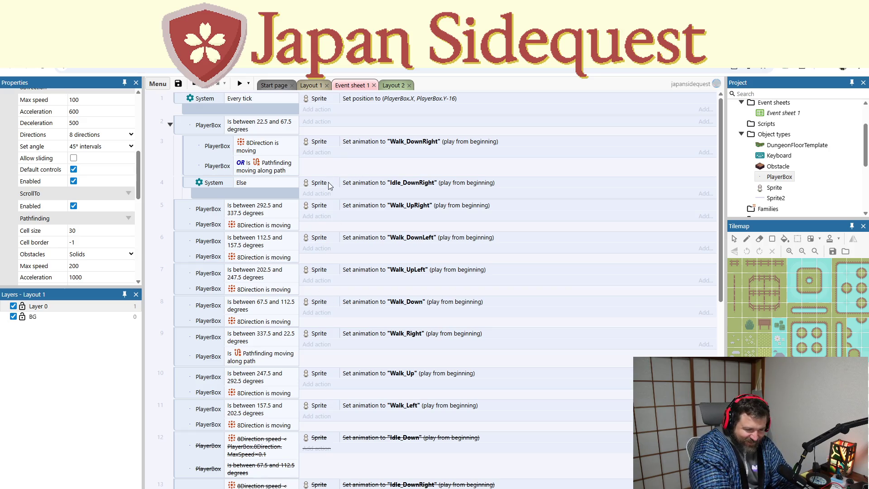
# - Undo three times: bring back event 2's Idle_DownRight action and remove the Else event and its action
pyautogui.hotkey('ctrl', 'z')
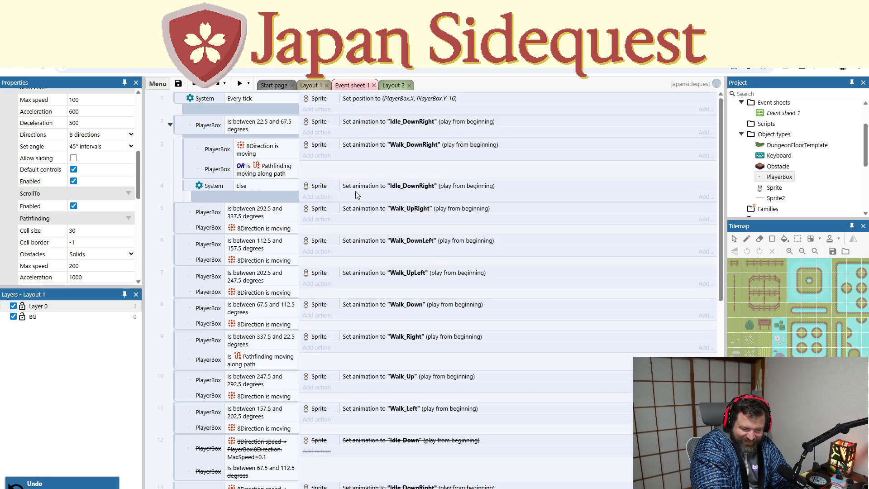
pyautogui.hotkey('ctrl', 'z')
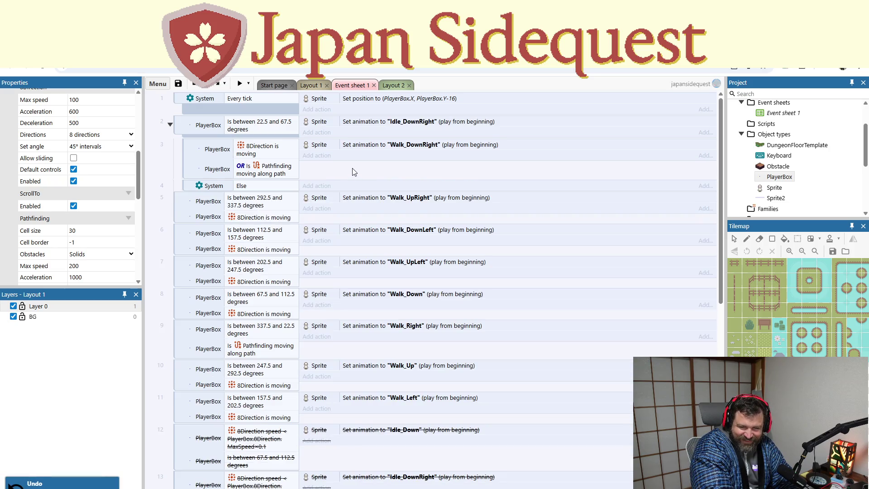
pyautogui.hotkey('ctrl', 'z')
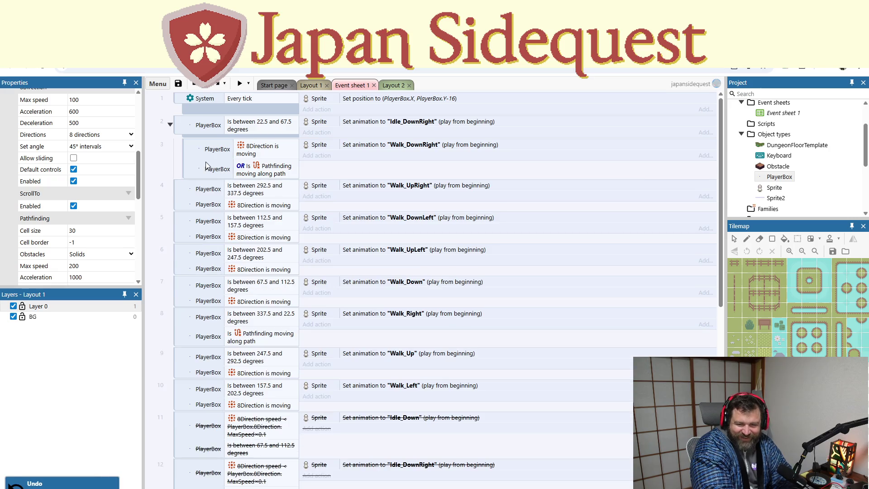
pyautogui.rightClick(188, 152)
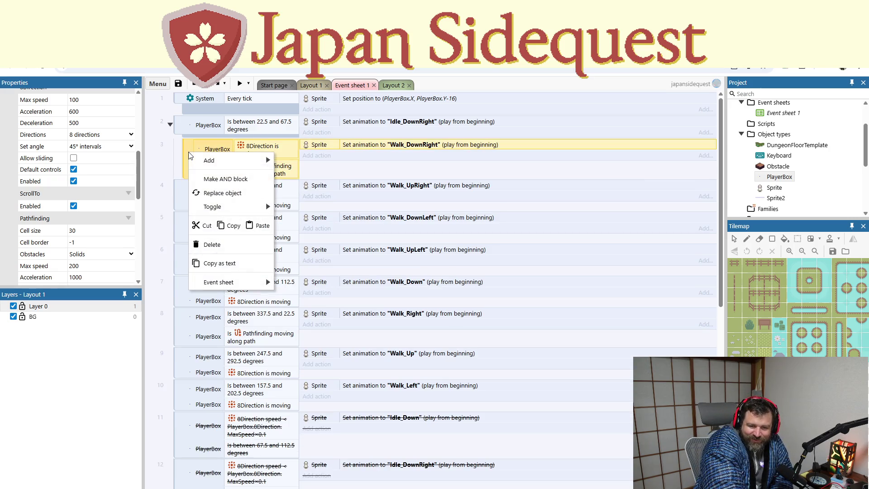
pyautogui.click(344, 172)
pyautogui.scroll(-3, 285, 170)
pyautogui.scroll(3, 289, 174)
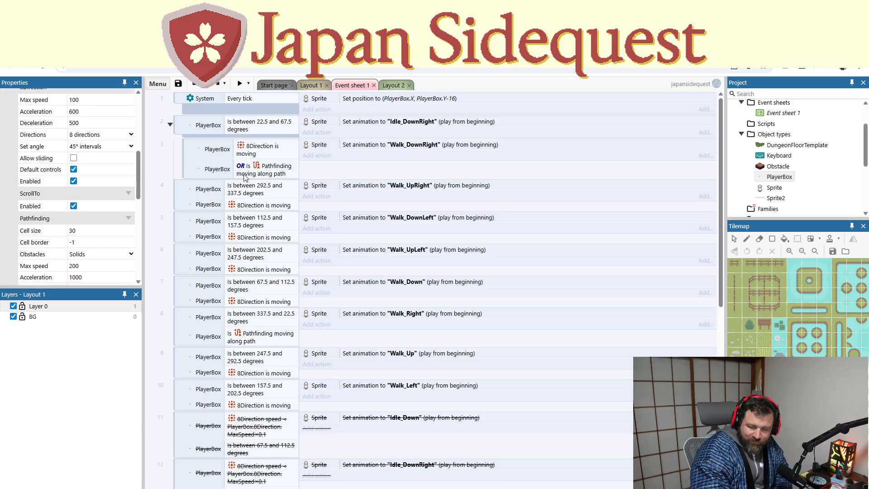
# - Add an inverted PlayerBox 8Direction 'is moving' (not moving) condition to event 2
pyautogui.rightClick(178, 123)
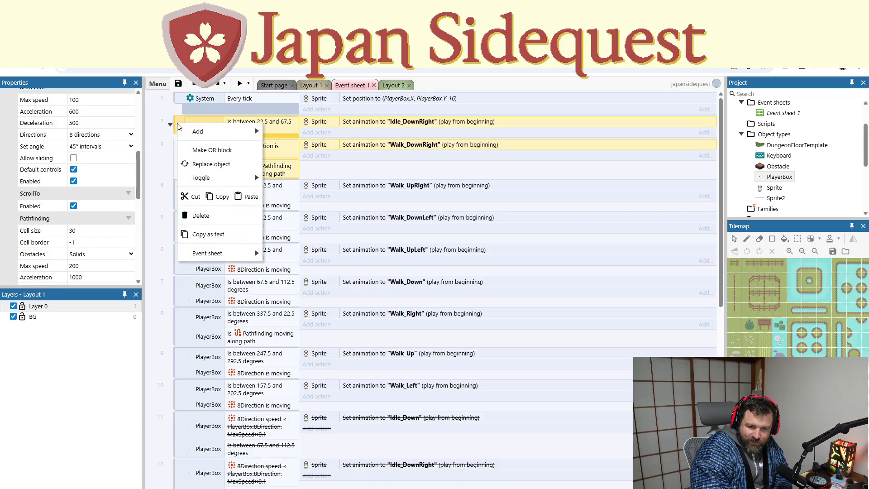
pyautogui.moveTo(217, 131)
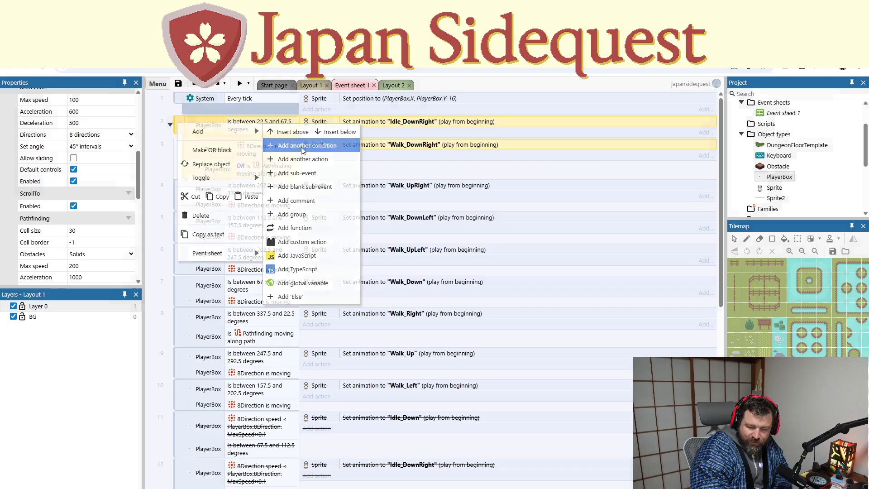
pyautogui.click(294, 145)
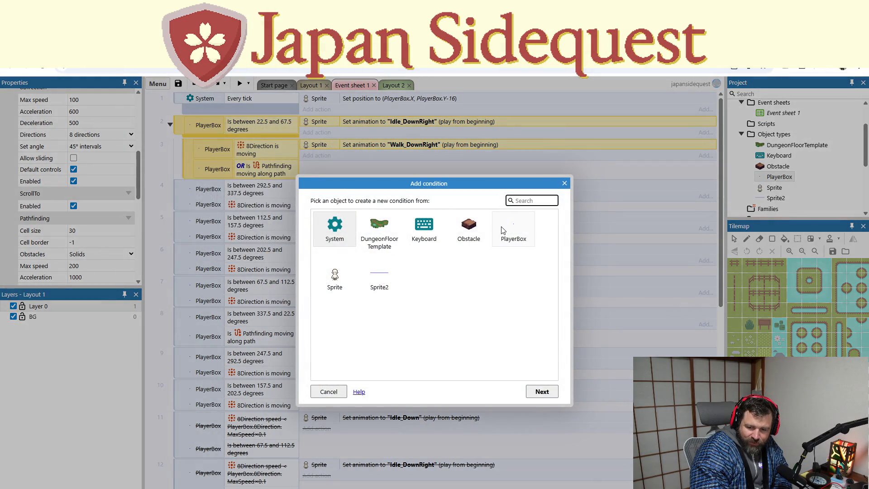
pyautogui.doubleClick(513, 229)
pyautogui.doubleClick(442, 245)
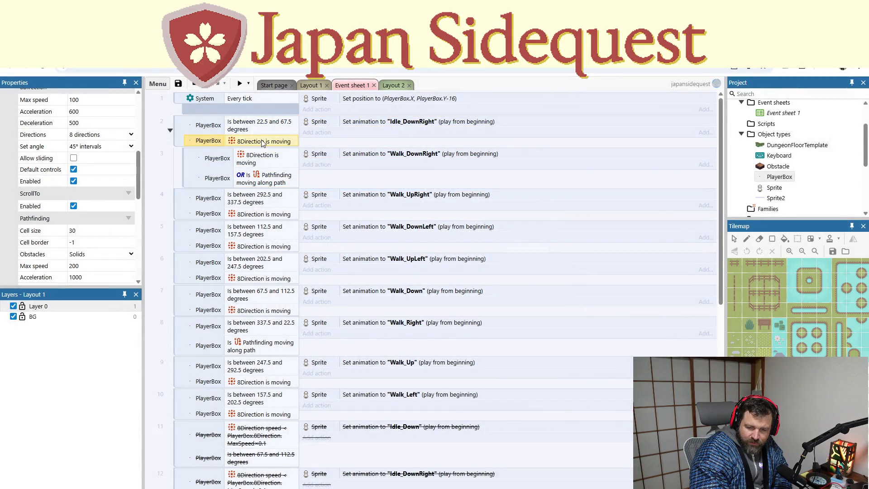
pyautogui.rightClick(263, 143)
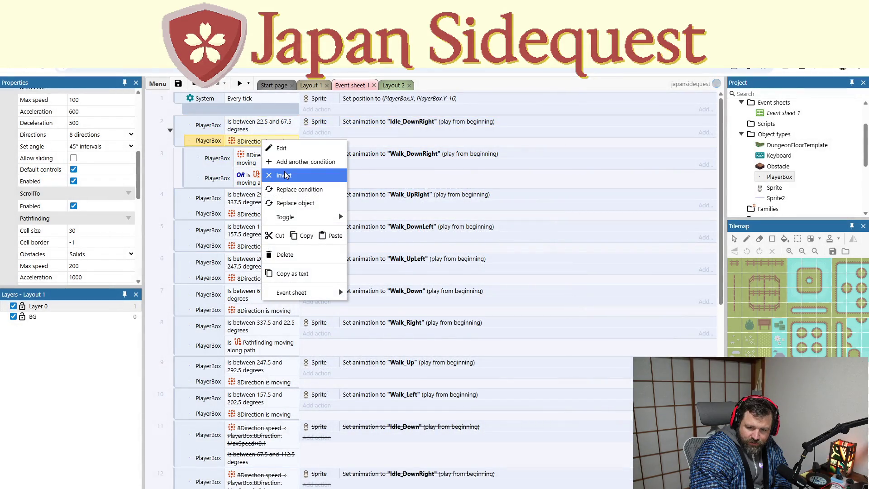
pyautogui.click(285, 173)
pyautogui.click(346, 153)
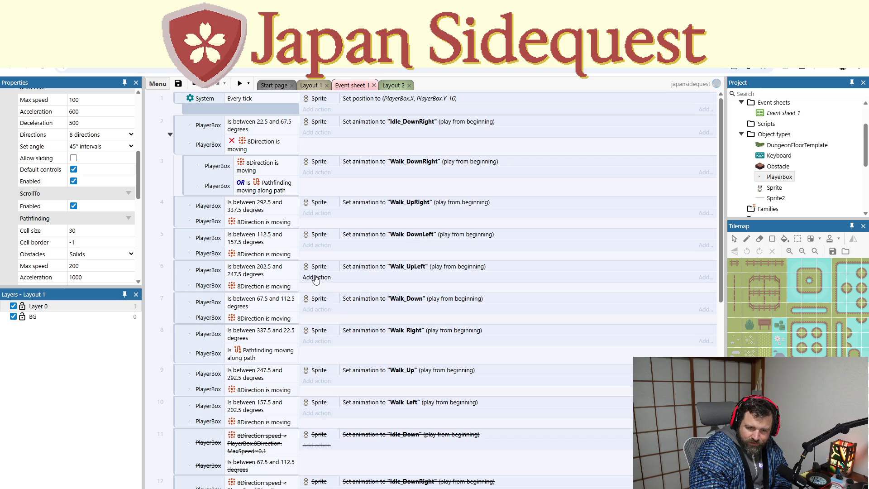
# - Select event 2's and event 3's conditions, then cancel a new condition without adding anything
pyautogui.click(204, 132)
pyautogui.click(211, 144)
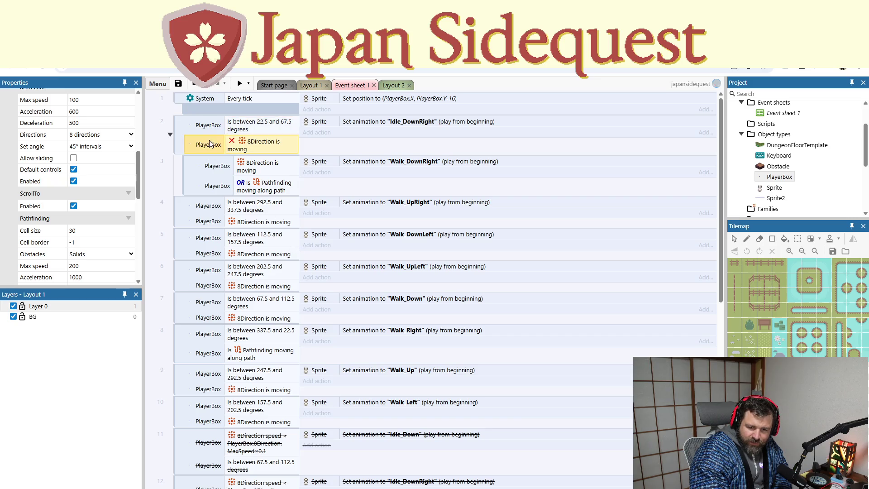
pyautogui.click(244, 131)
pyautogui.click(258, 142)
pyautogui.click(263, 128)
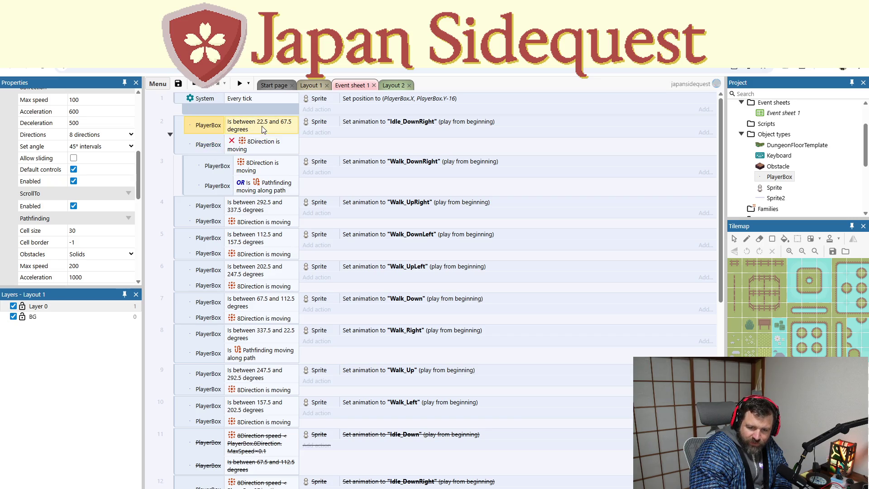
pyautogui.click(261, 140)
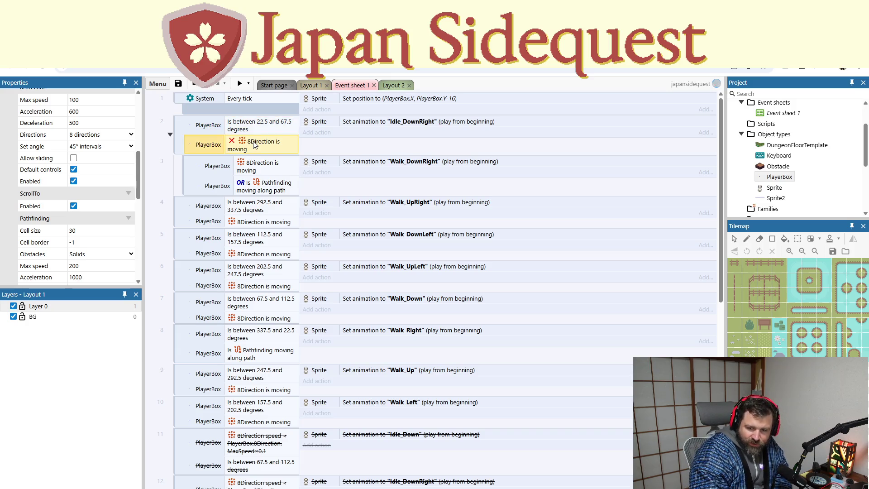
pyautogui.click(270, 167)
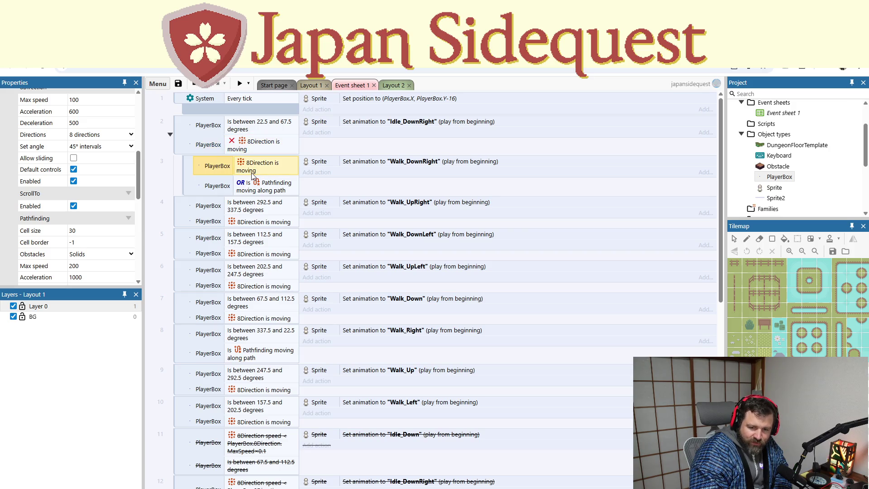
pyautogui.click(240, 91)
pyautogui.press('c')
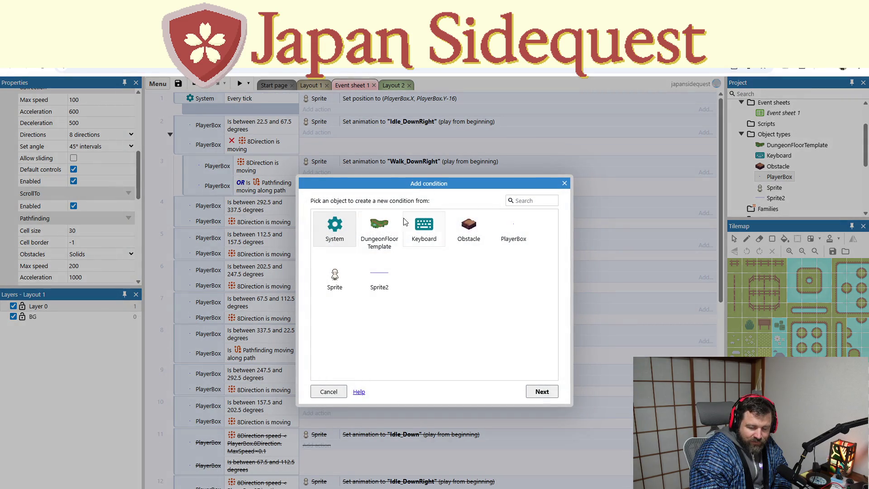
pyautogui.press('Escape')
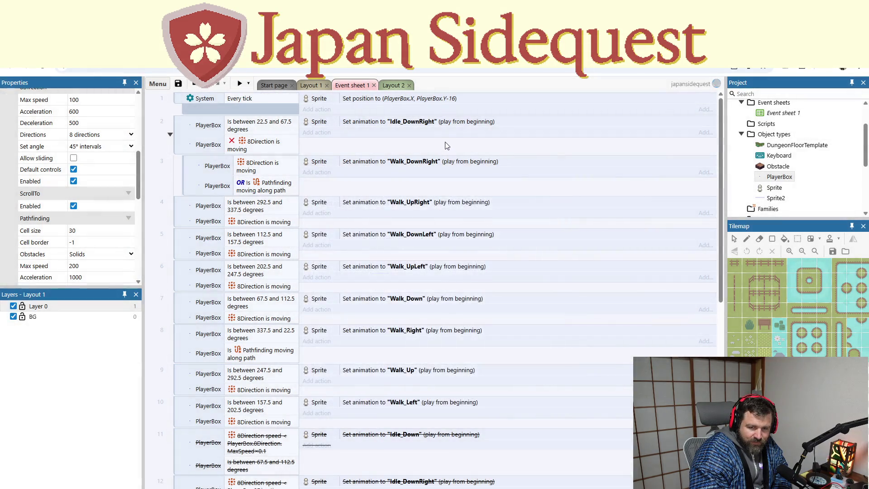
# - Preview the game, walk the player down-right to the grass edge, and close the preview
pyautogui.click(240, 83)
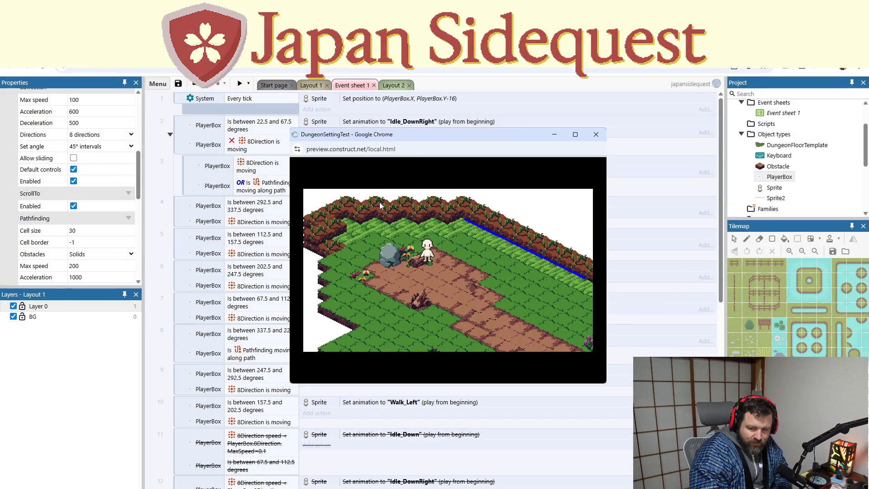
pyautogui.press('Down')
pyautogui.press('Right')
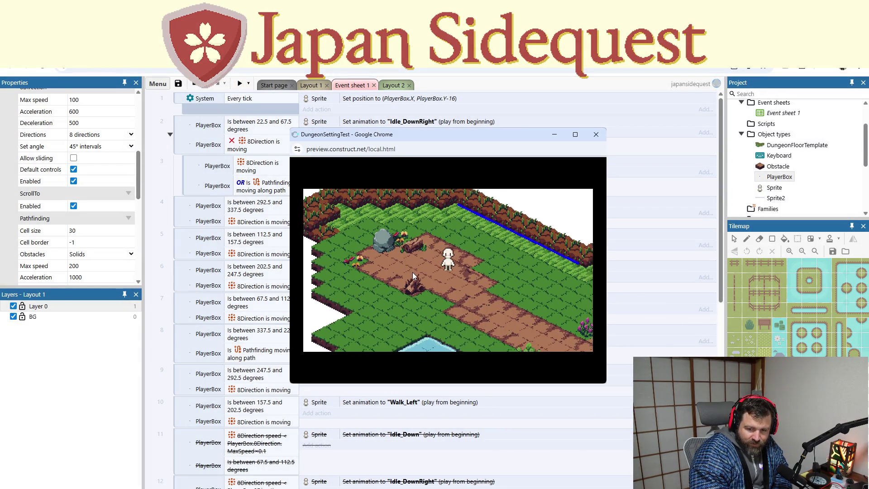
pyautogui.press('Right')
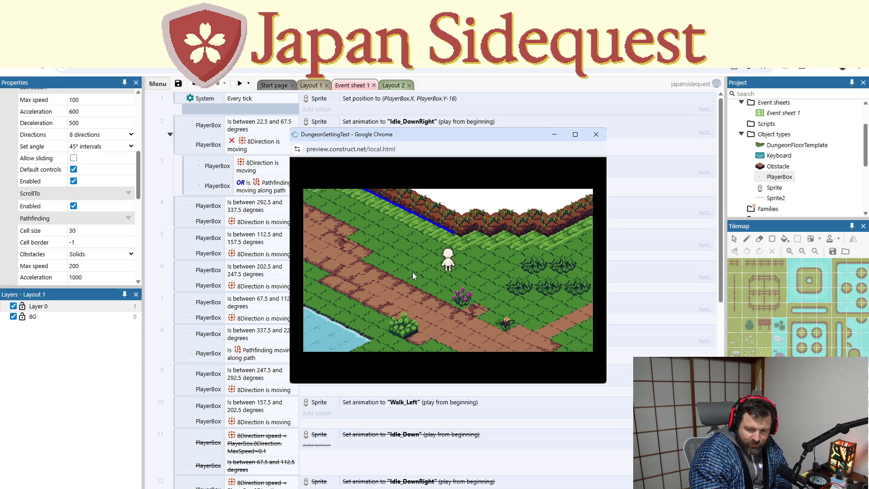
pyautogui.press('Down')
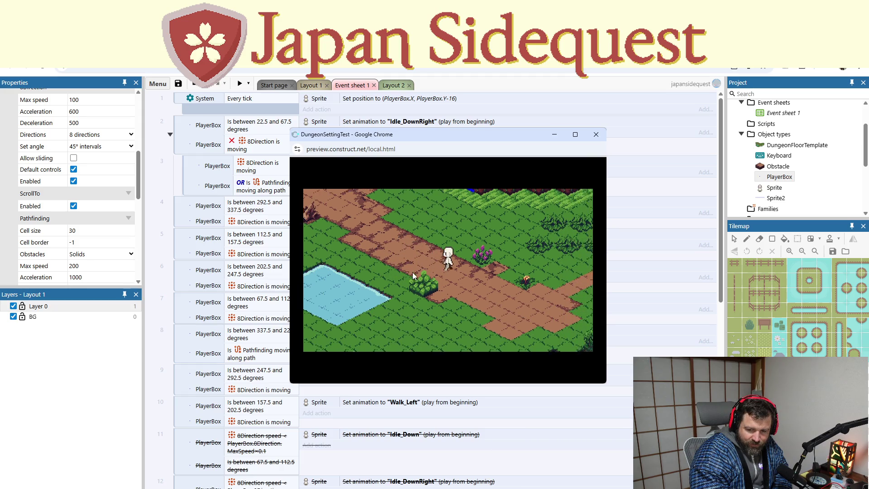
pyautogui.press('Down')
pyautogui.press('Right')
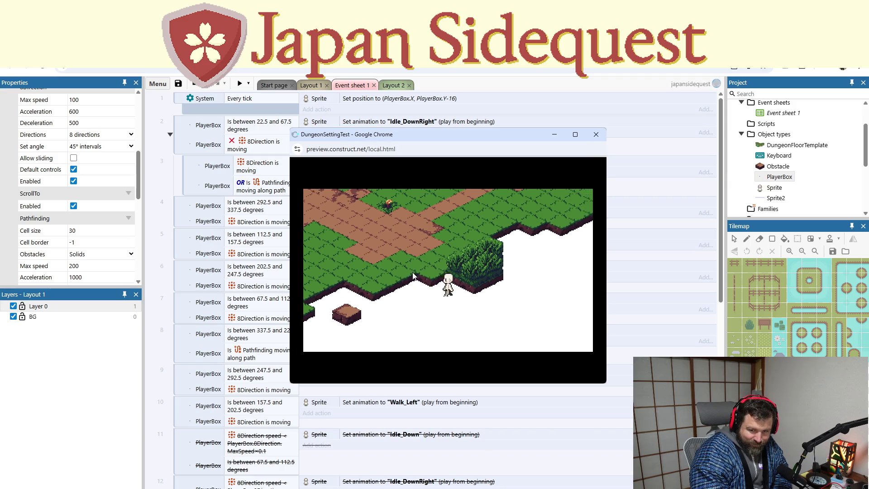
pyautogui.click(596, 134)
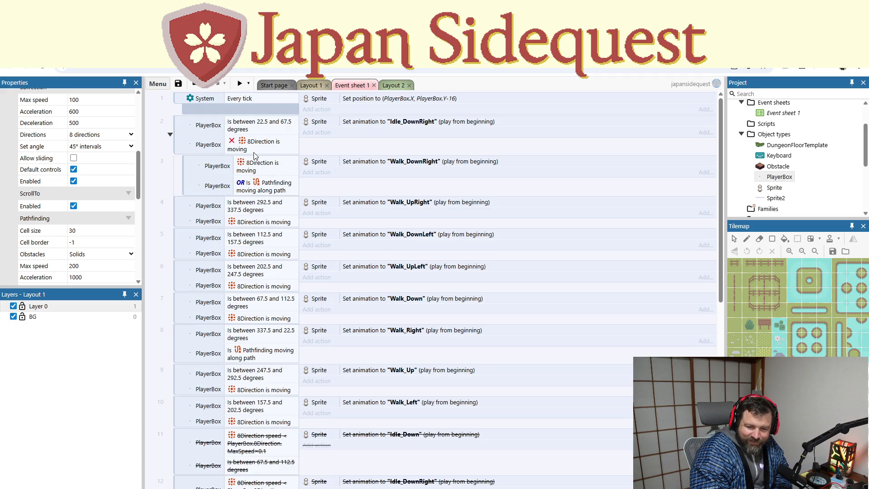
# - Run a second preview, walking the player right and down-right into a new area, then close it
pyautogui.click(239, 83)
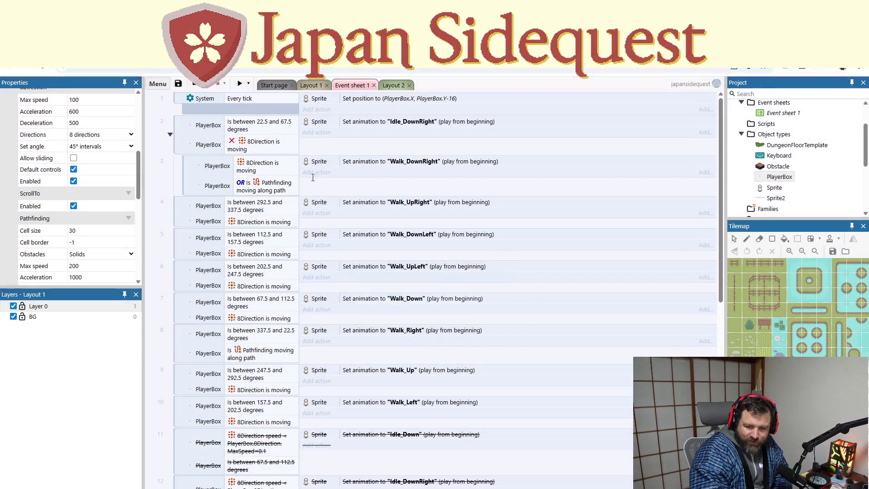
pyautogui.press('Right')
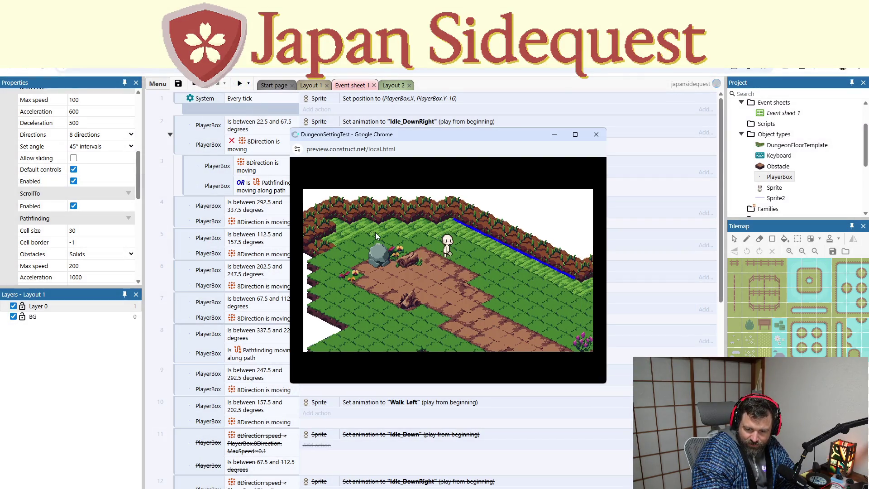
pyautogui.press('Down')
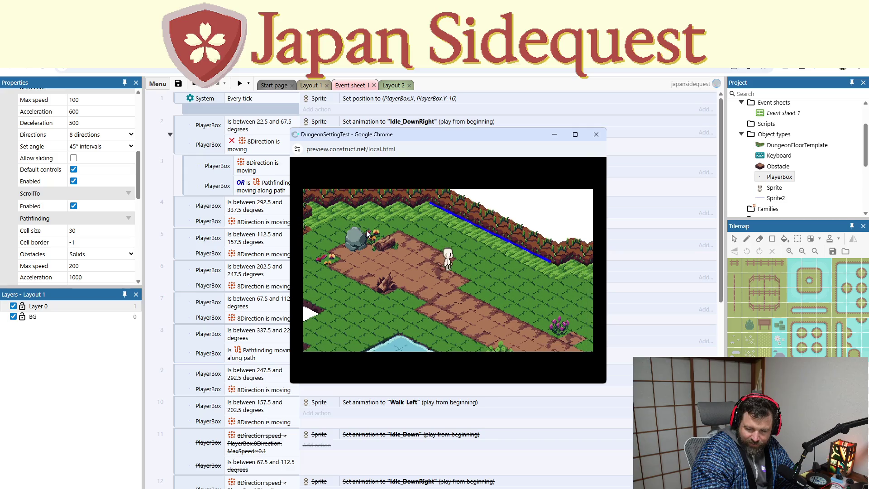
pyautogui.press('Right')
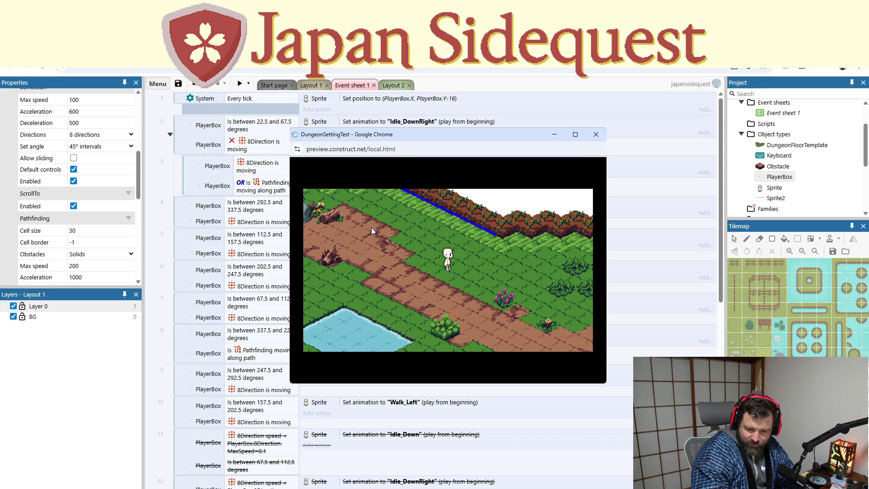
pyautogui.press('Right')
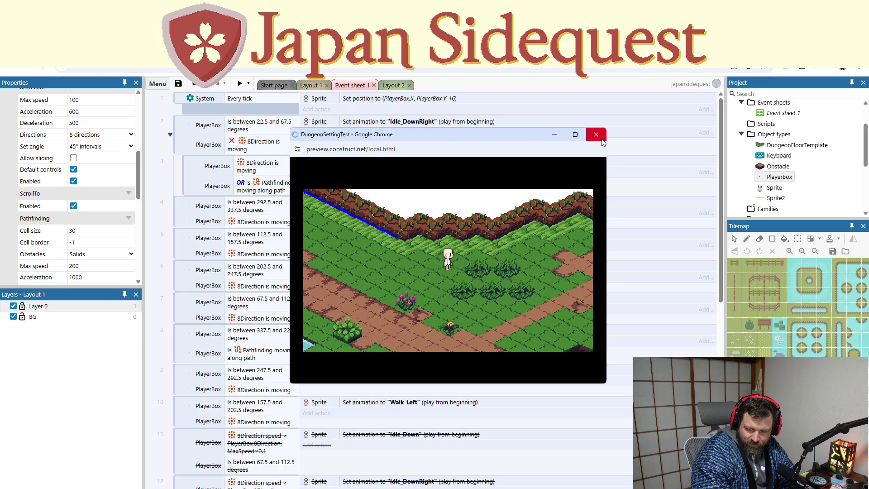
pyautogui.click(603, 140)
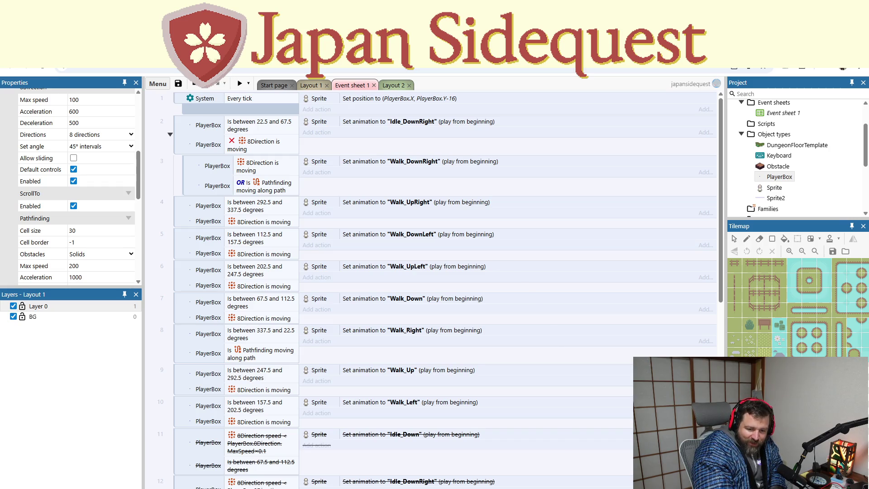
# - Drag the OR'd Walk_DownRight event out from under event 2 so it is no longer indented
pyautogui.scroll(-5, 299, 371)
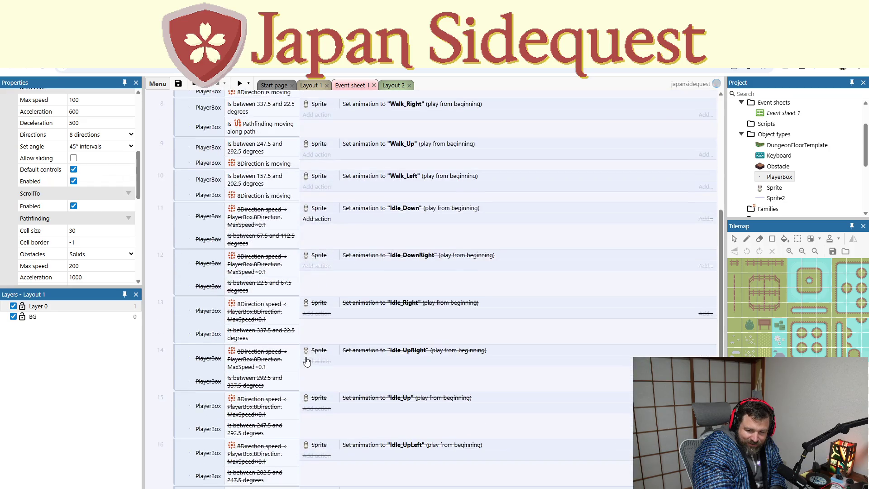
pyautogui.scroll(5, 307, 361)
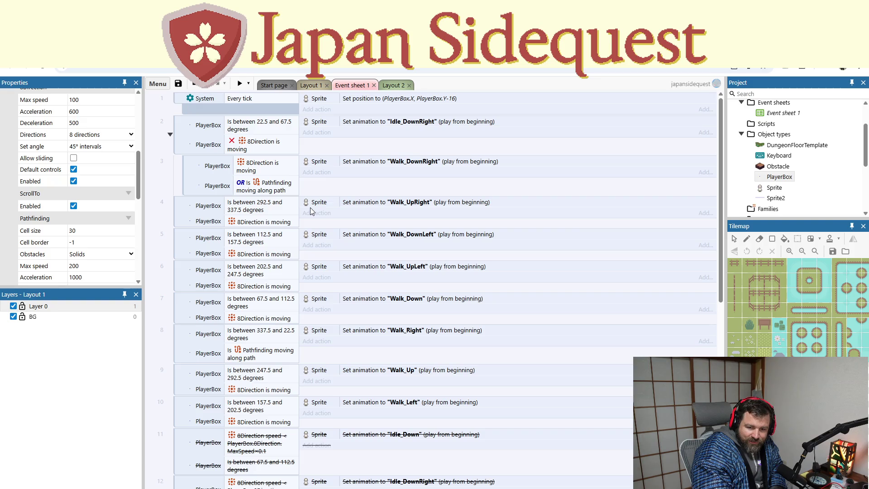
pyautogui.moveTo(187, 175)
pyautogui.mouseDown()
pyautogui.moveTo(169, 185)
pyautogui.moveTo(184, 199)
pyautogui.mouseUp()
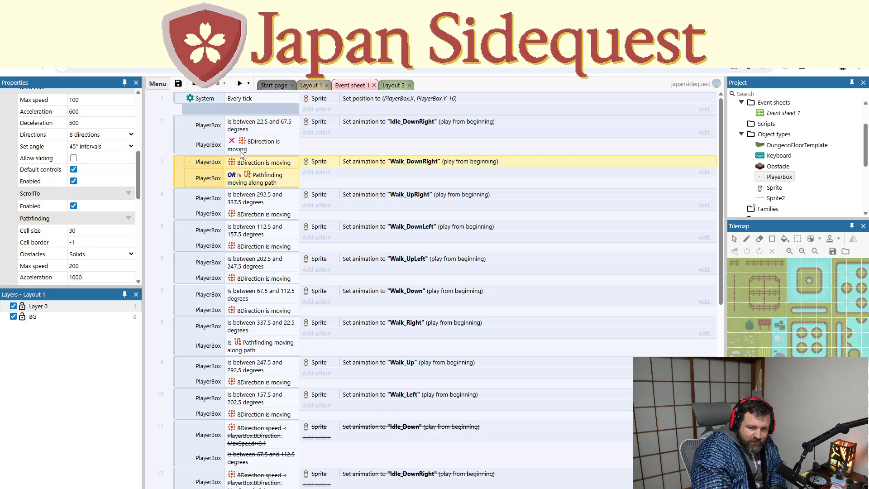
# - Un-invert event 2's 8Direction moving condition, set its animation to Walk_DownRight, and drag in event 3's Pathfinding condition
pyautogui.rightClick(259, 155)
pyautogui.click(281, 188)
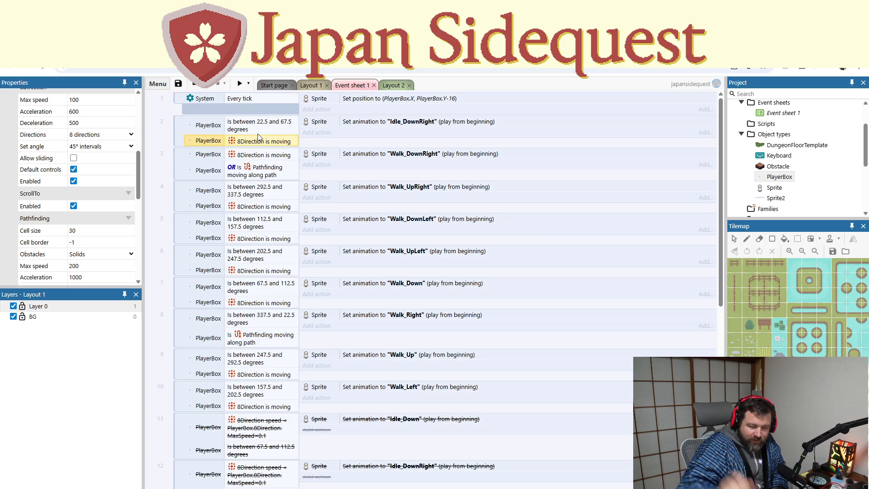
pyautogui.doubleClick(369, 121)
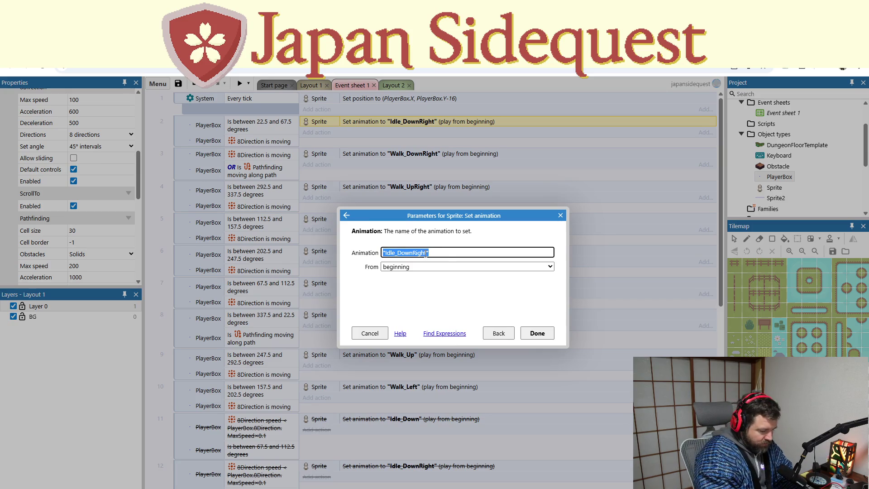
pyautogui.write('"Walk')
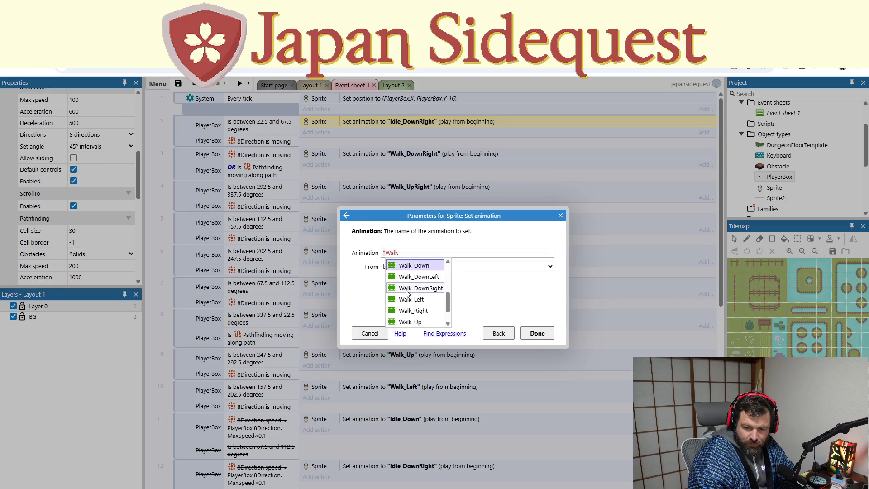
pyautogui.click(410, 289)
pyautogui.click(530, 337)
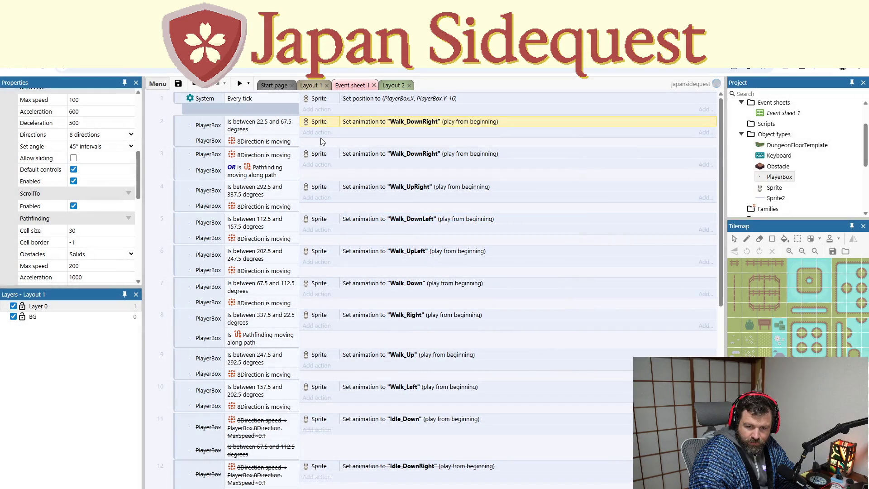
pyautogui.click(255, 172)
pyautogui.moveTo(256, 172); pyautogui.dragTo(261, 150)
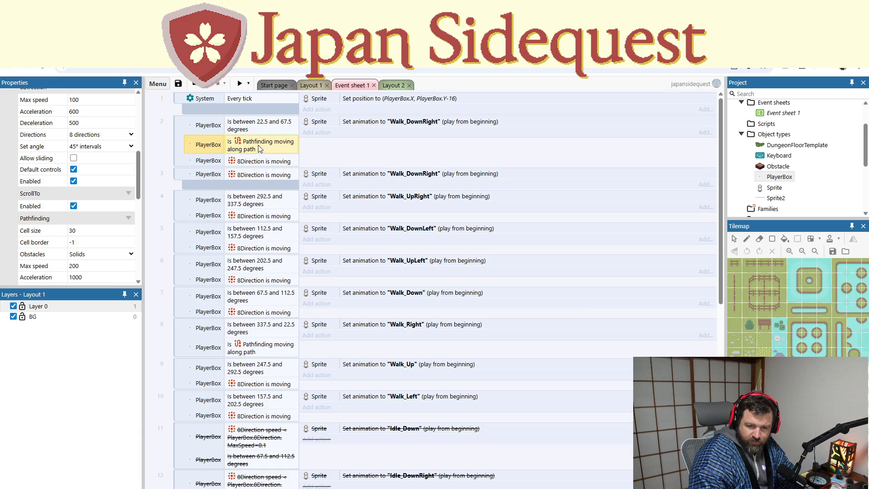
# - Invert event 3's 8Direction 'Is moving' condition so it means not moving
pyautogui.click(260, 163)
pyautogui.click(226, 151)
pyautogui.click(240, 177)
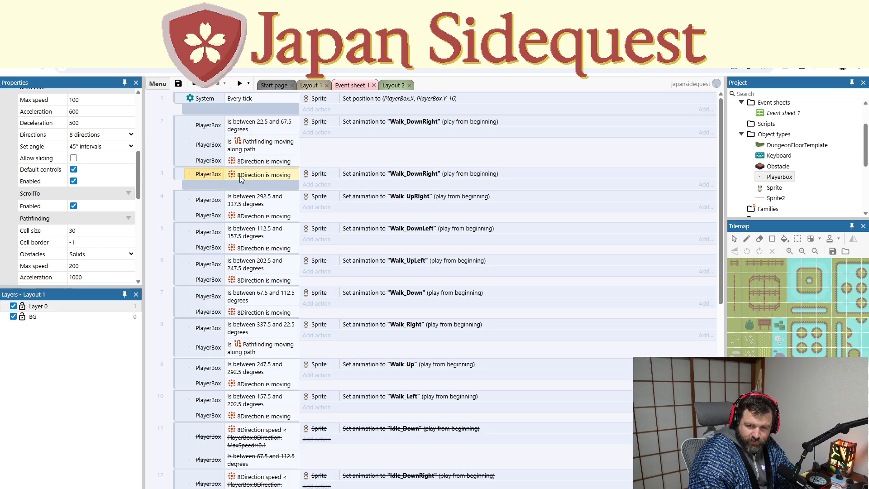
pyautogui.rightClick(252, 177)
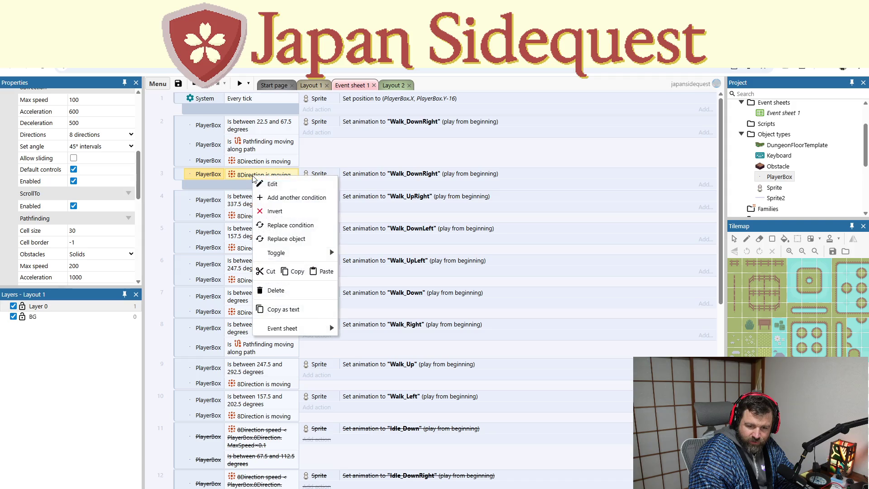
pyautogui.click(275, 211)
pyautogui.click(392, 177)
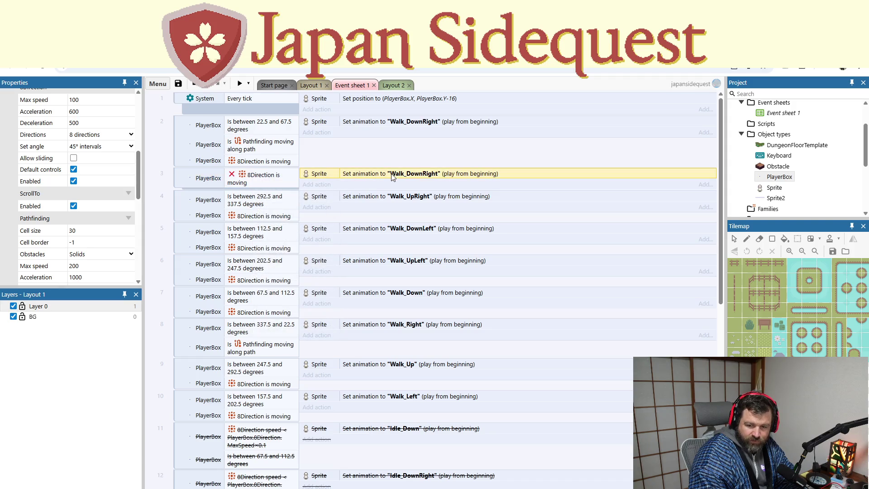
# - Add an inverted PlayerBox 'Is moving along path' condition to event 3 and reposition it under event 2
pyautogui.rightClick(261, 181)
pyautogui.click(281, 201)
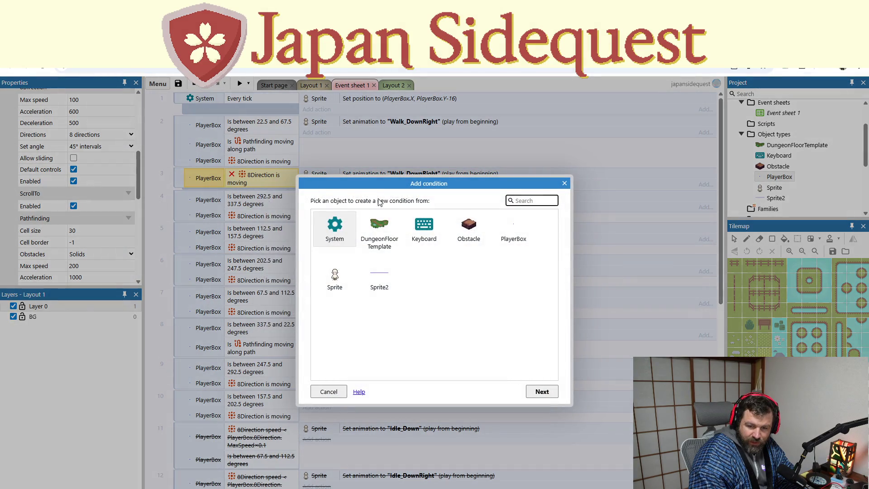
pyautogui.doubleClick(506, 217)
pyautogui.scroll(-10, 461, 328)
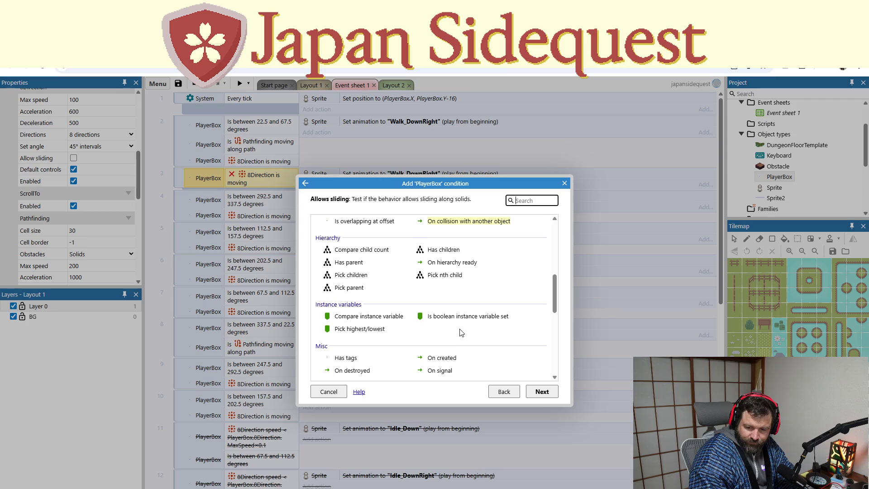
pyautogui.scroll(-4, 461, 328)
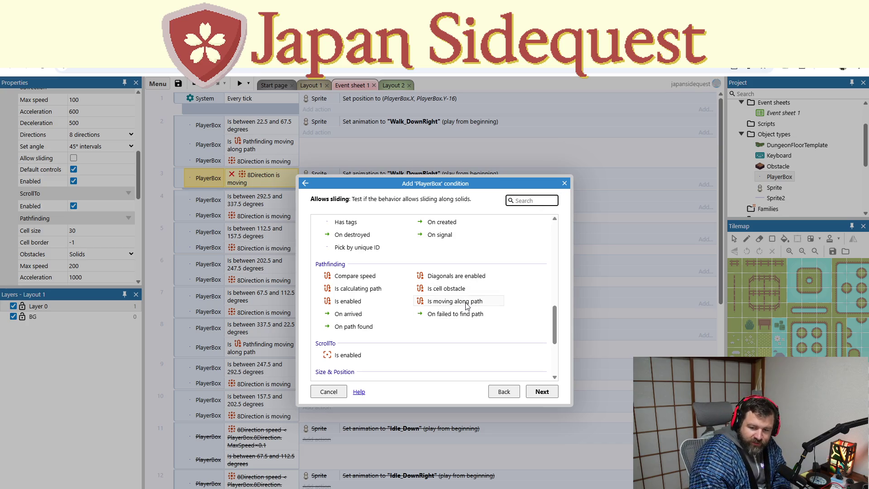
pyautogui.scroll(-3, 446, 337)
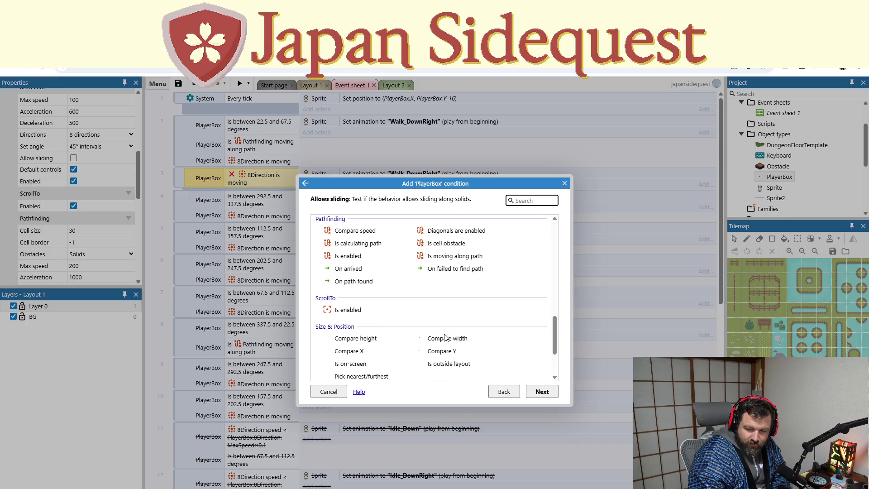
pyautogui.scroll(3, 448, 319)
pyautogui.doubleClick(448, 315)
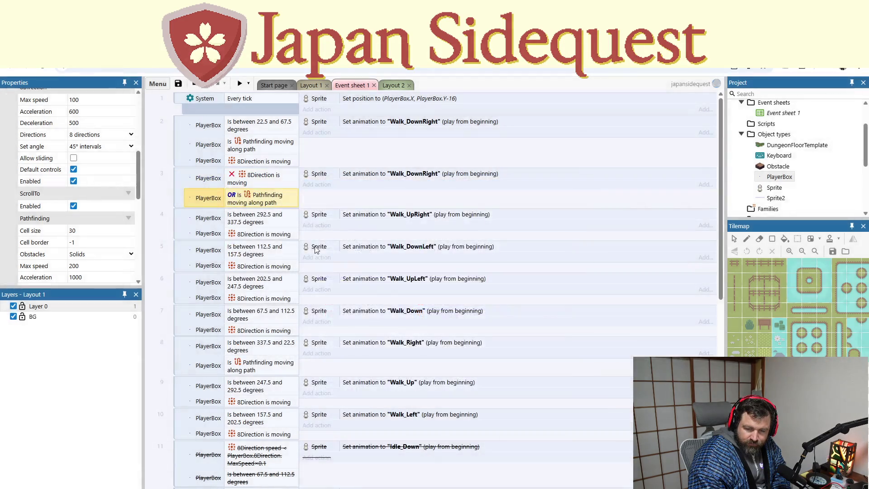
pyautogui.rightClick(270, 199)
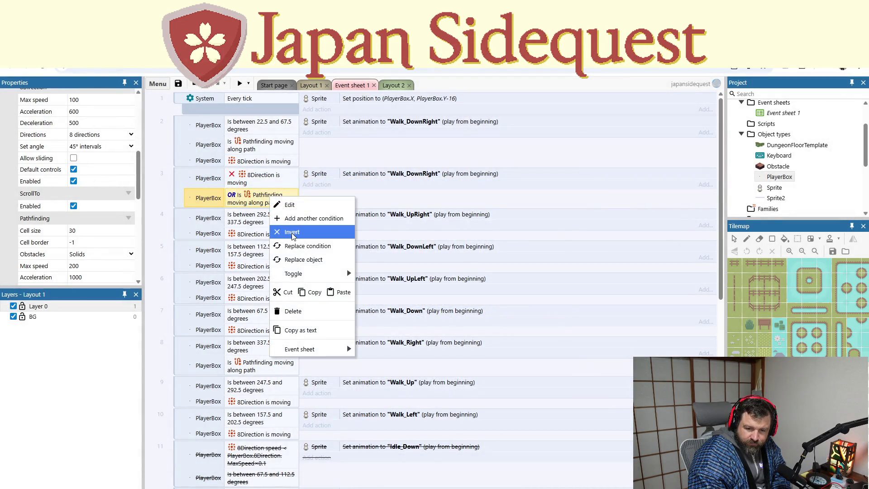
pyautogui.click(291, 232)
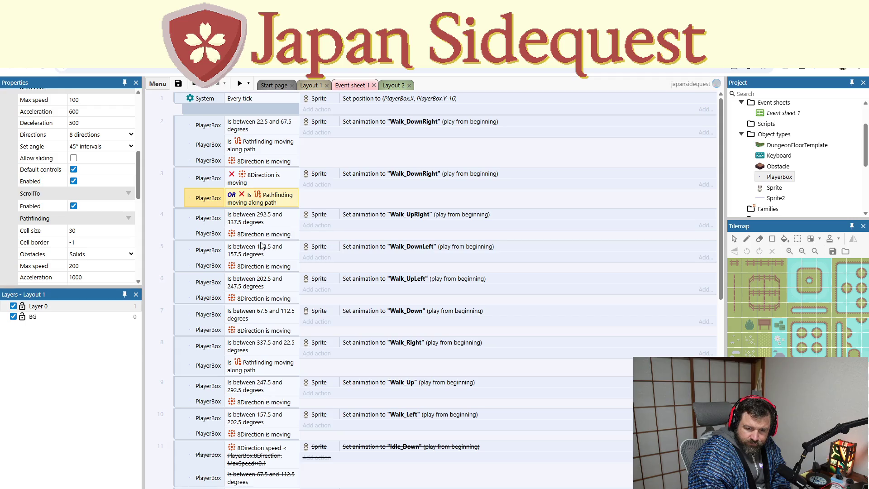
pyautogui.moveTo(181, 185)
pyautogui.mouseDown()
pyautogui.moveTo(229, 172)
pyautogui.moveTo(230, 163)
pyautogui.mouseUp()
# - Change event 3's Set animation action from Walk_DownRight to Idle_DownRight
pyautogui.doubleClick(382, 173)
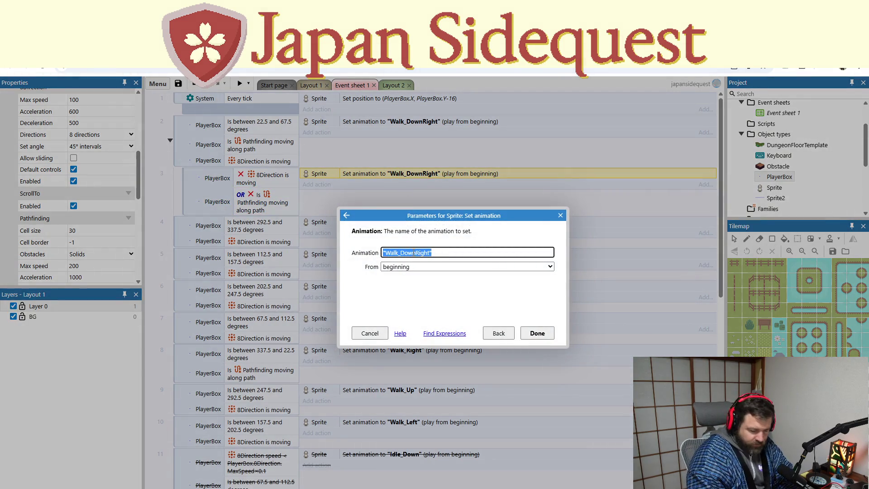
pyautogui.write('"Idle')
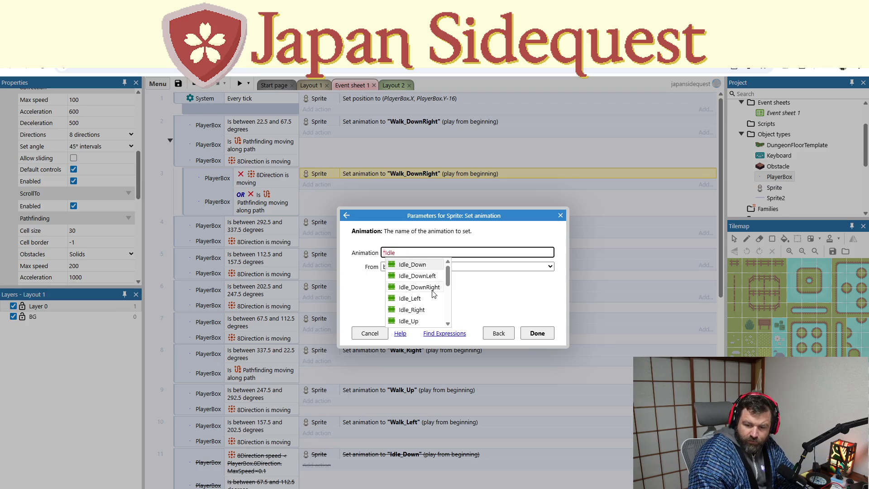
pyautogui.click(432, 288)
pyautogui.click(534, 332)
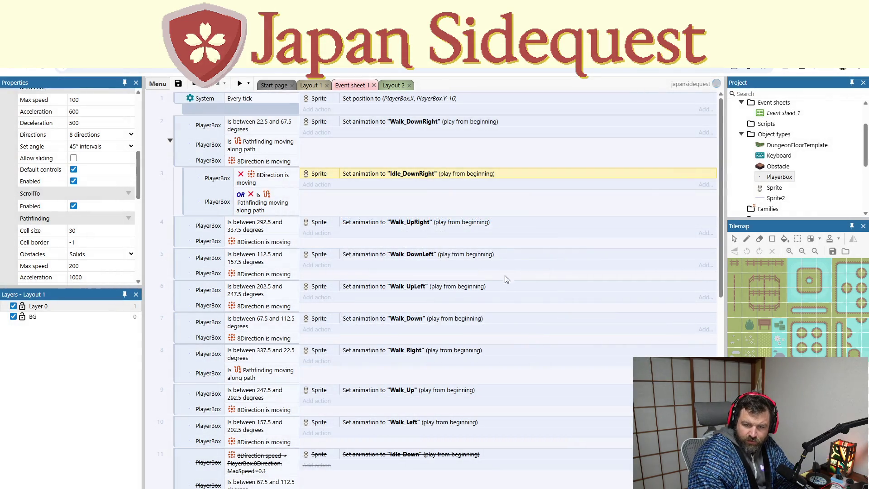
# - Check event 2's angle condition without changing it, then launch a game preview
pyautogui.click(272, 127)
pyautogui.rightClick(273, 126)
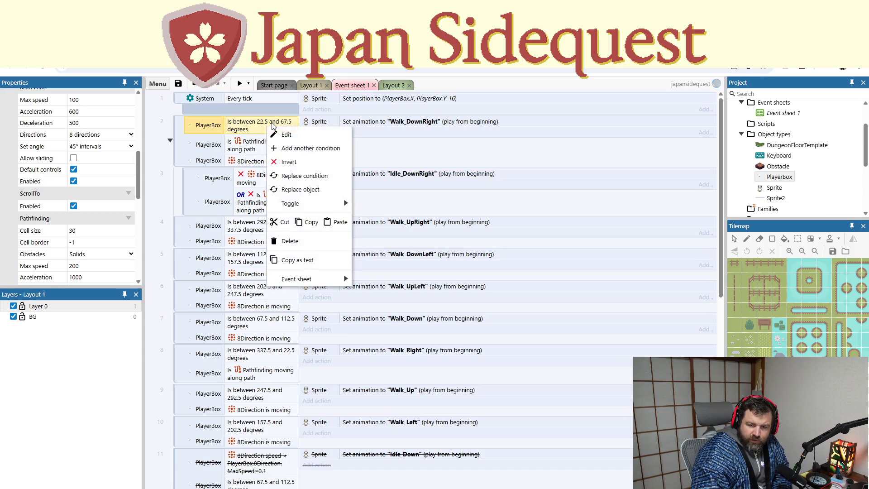
pyautogui.click(171, 151)
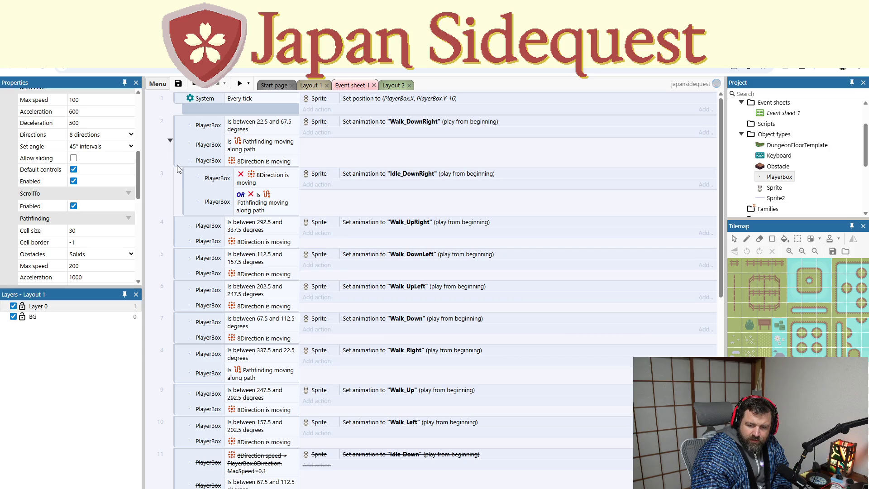
pyautogui.click(240, 83)
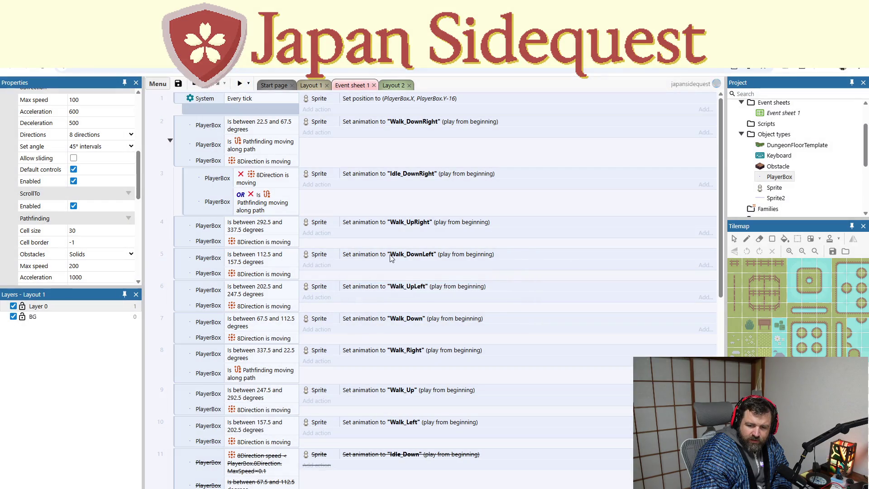
pyautogui.press('Right')
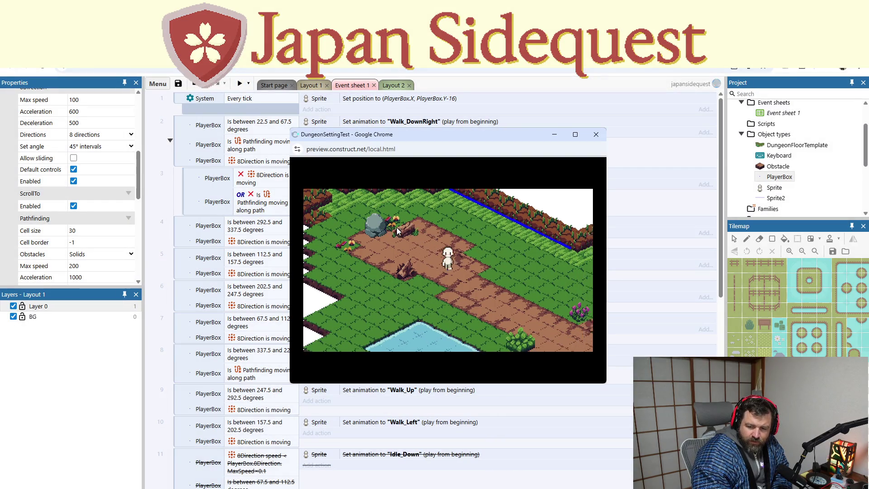
pyautogui.click(396, 228)
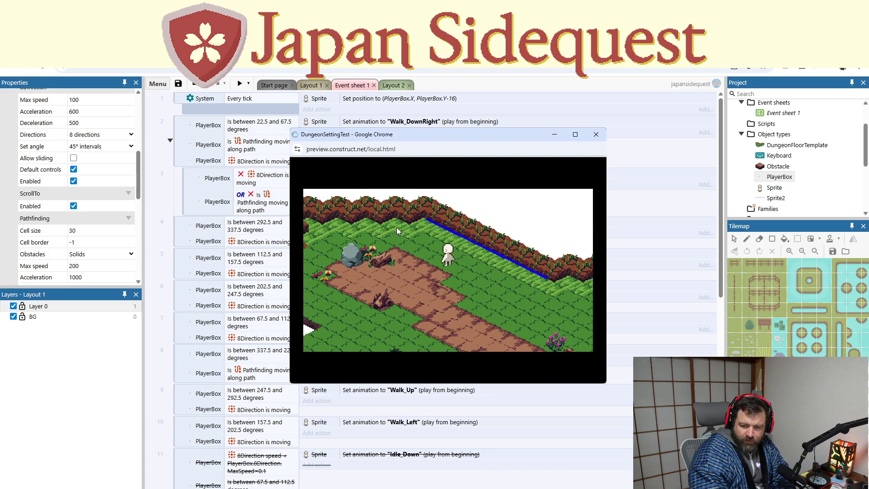
pyautogui.press('Down')
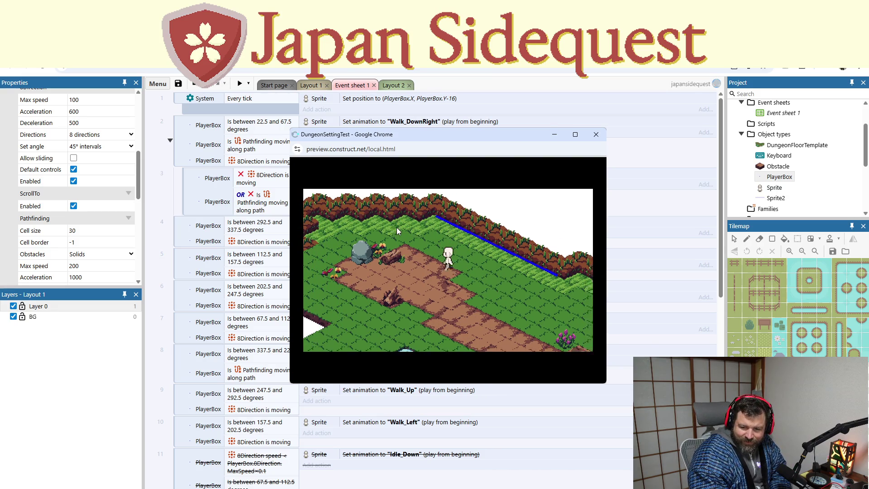
pyautogui.press('Right')
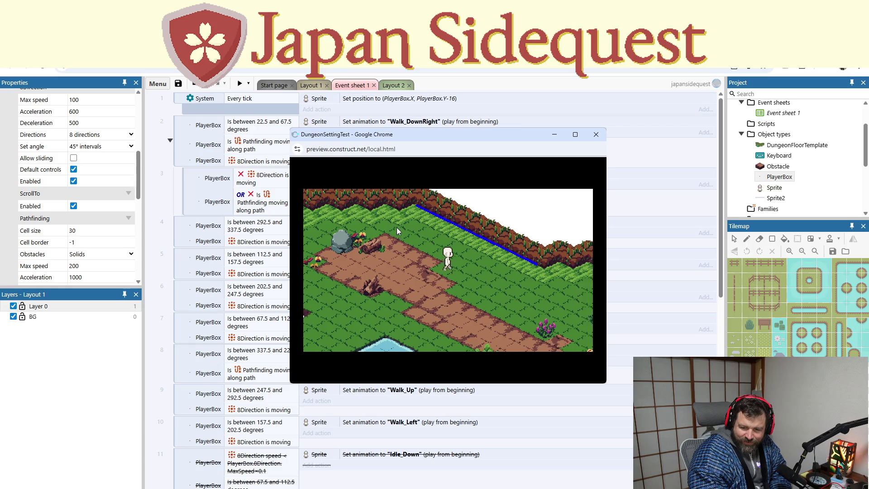
pyautogui.press('Right')
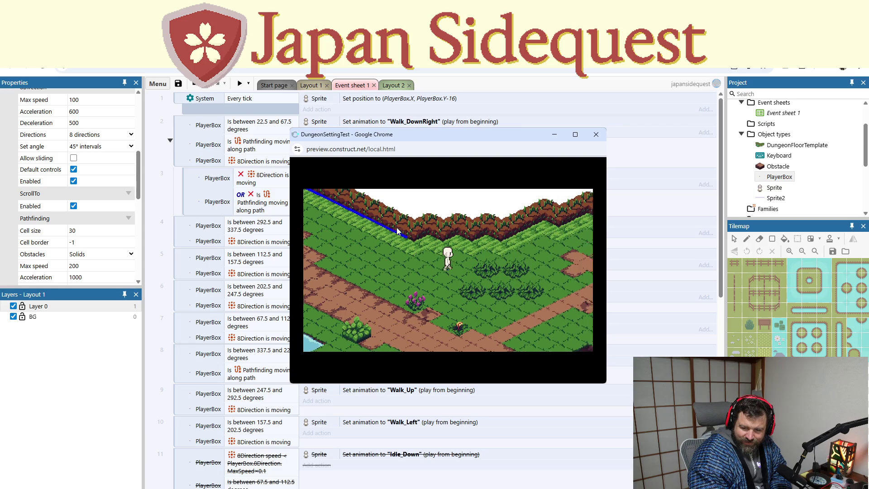
pyautogui.click(596, 135)
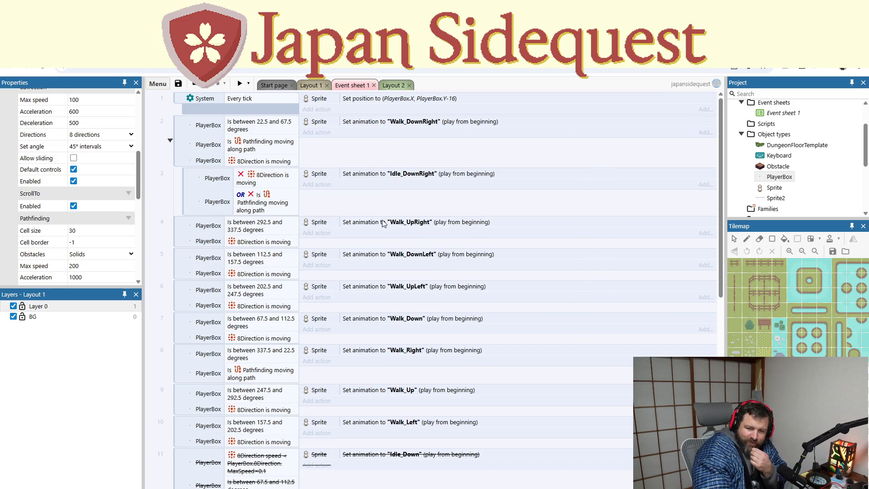
# - Select event 2's angle condition and the idle sub-event, then clear the selection
pyautogui.click(235, 132)
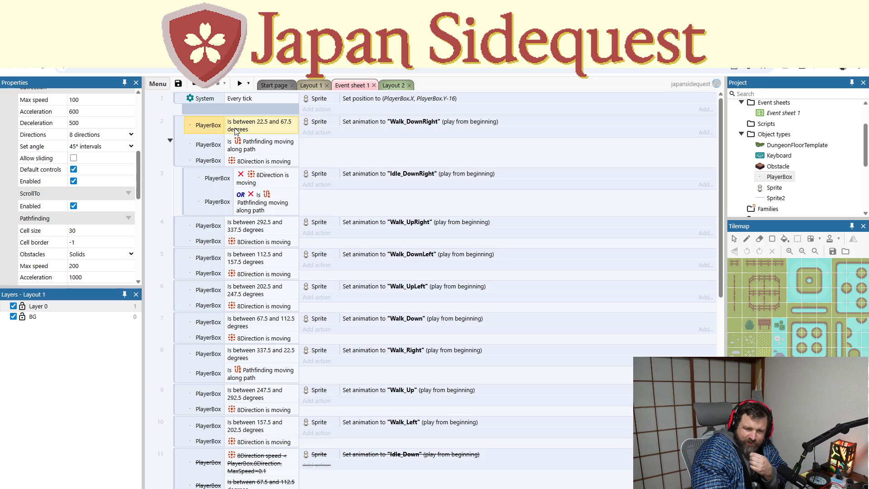
pyautogui.click(189, 198)
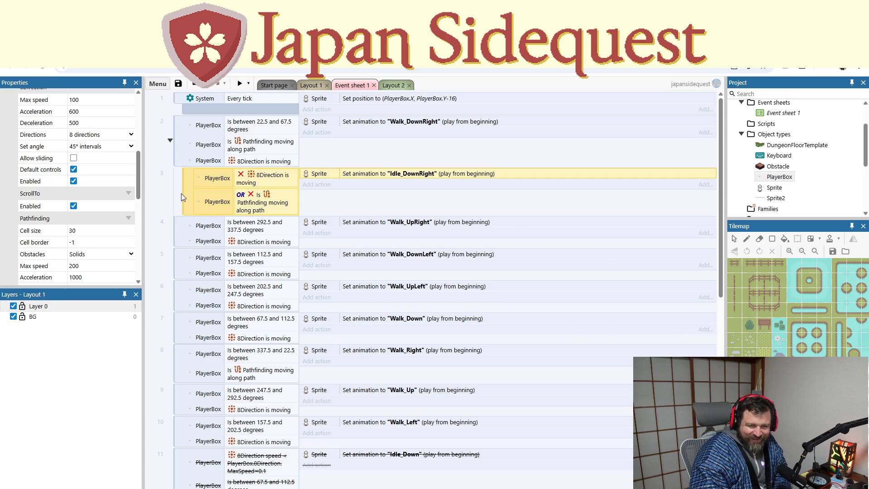
pyautogui.click(357, 148)
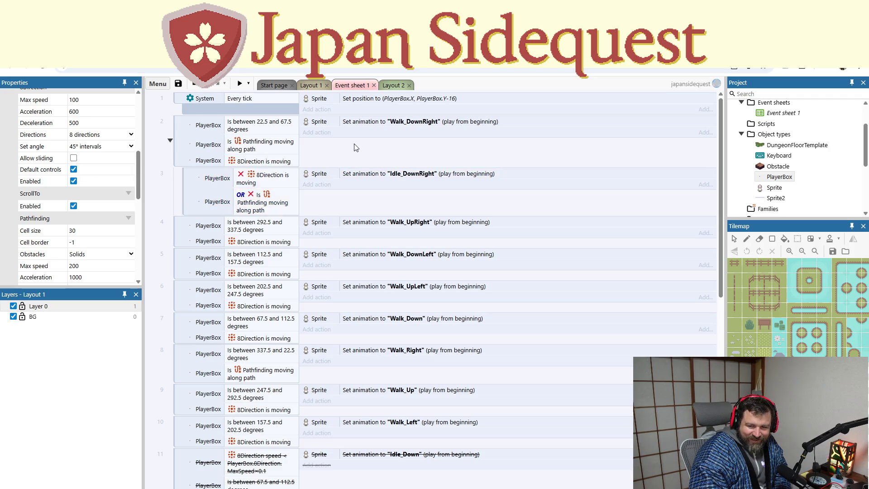
# - Delete event 2's Pathfinding 'Is moving along path' condition
pyautogui.click(266, 144)
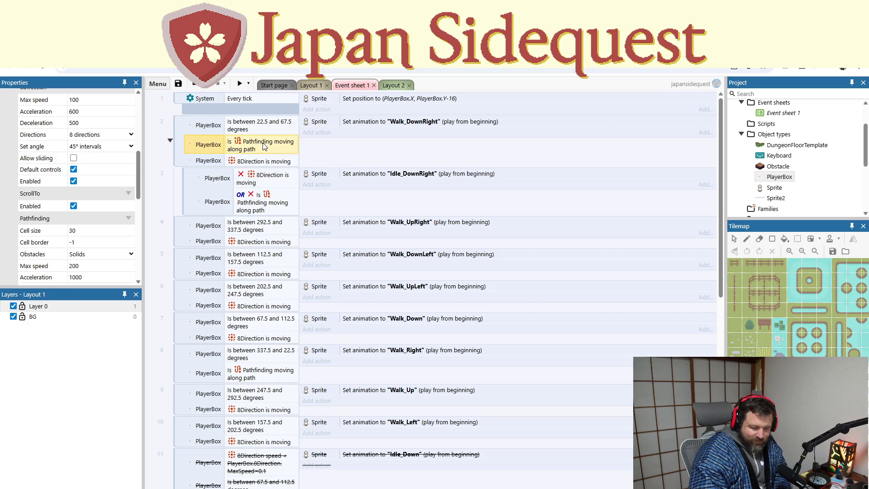
pyautogui.press('Delete')
pyautogui.click(244, 85)
# - Preview the layout and walk the character down-right, up and down with the arrow keys
pyautogui.click(267, 98)
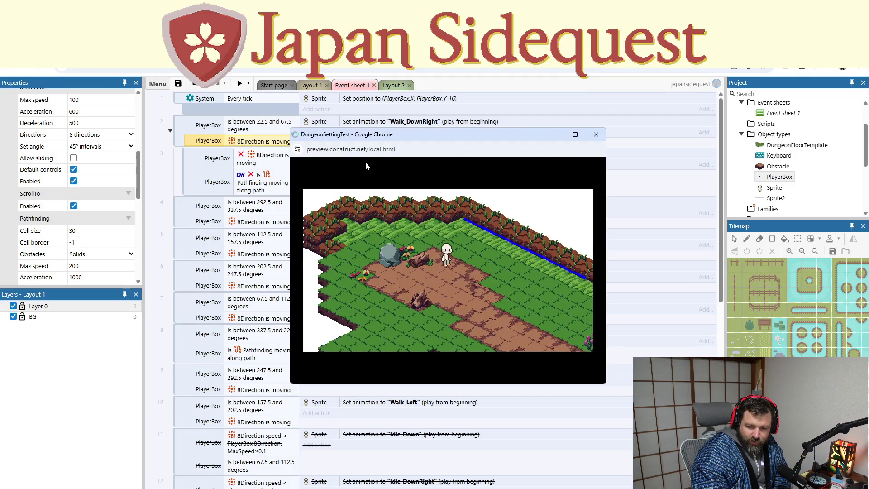
pyautogui.press('Down')
pyautogui.press('Right')
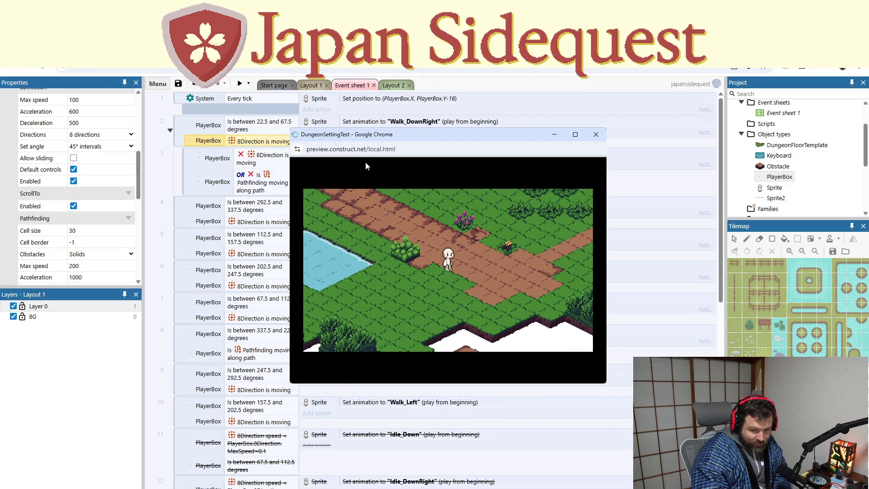
pyautogui.press('Up')
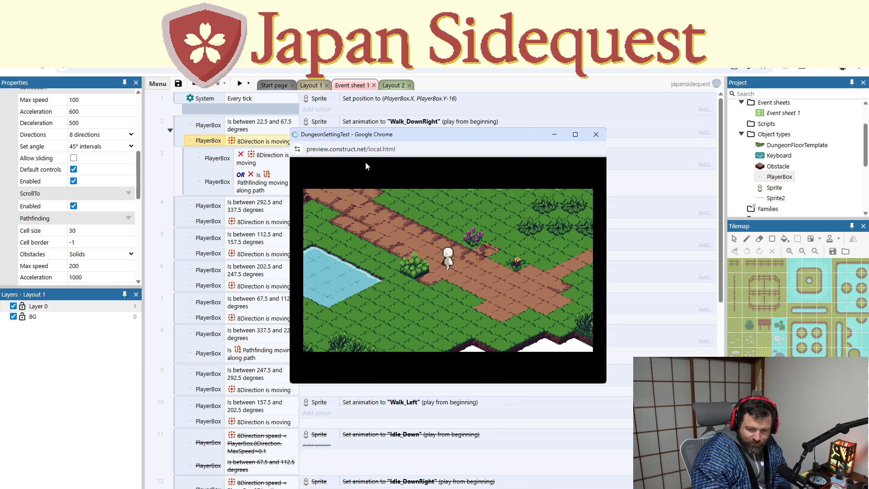
pyautogui.press('Down')
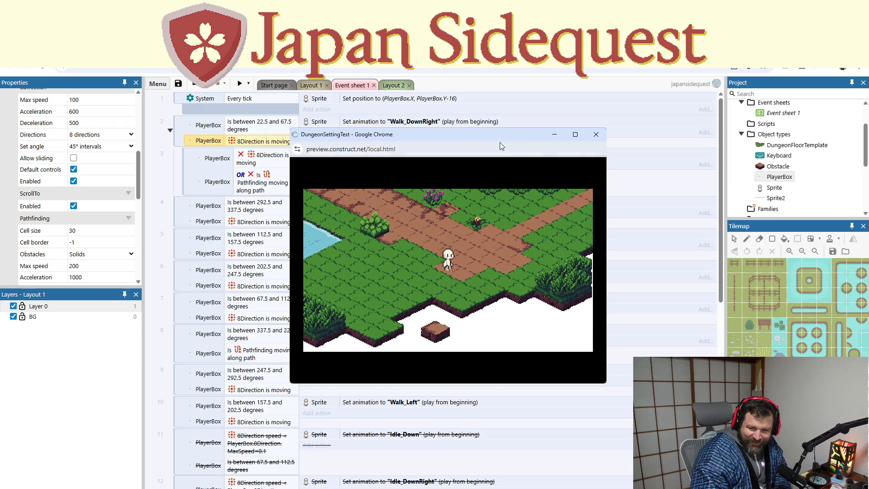
# - Close the preview and delete event 3's OR Pathfinding condition, keeping only 8Direction not moving
pyautogui.click(596, 134)
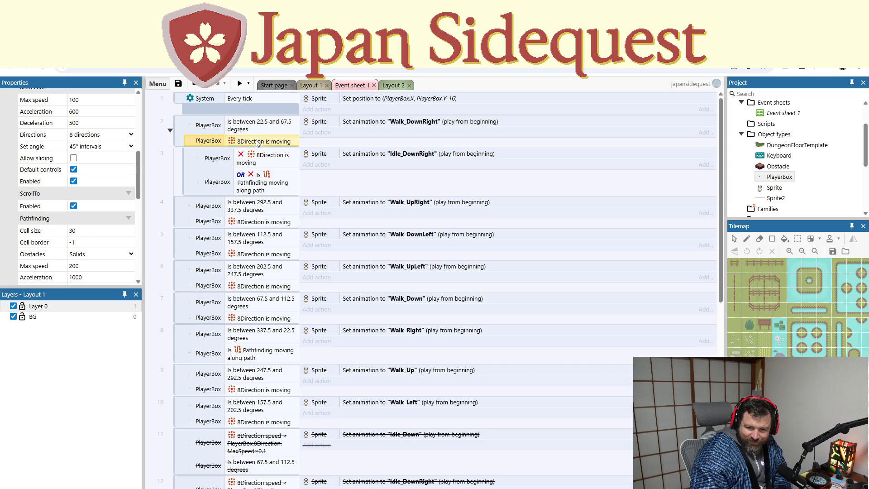
pyautogui.click(266, 163)
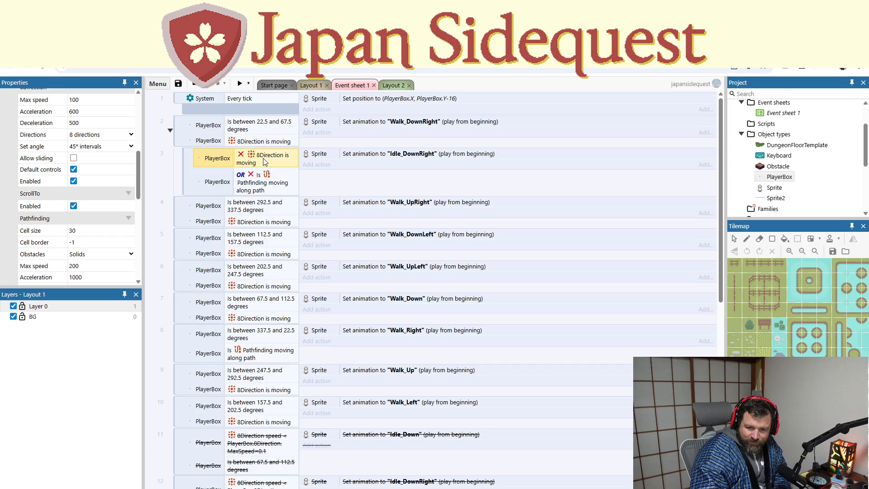
pyautogui.click(262, 180)
pyautogui.click(280, 165)
pyautogui.click(277, 178)
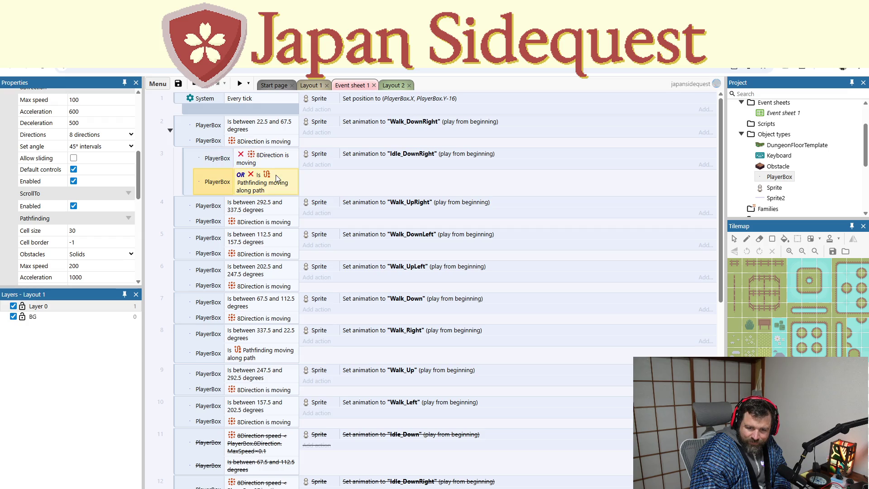
pyautogui.rightClick(275, 175)
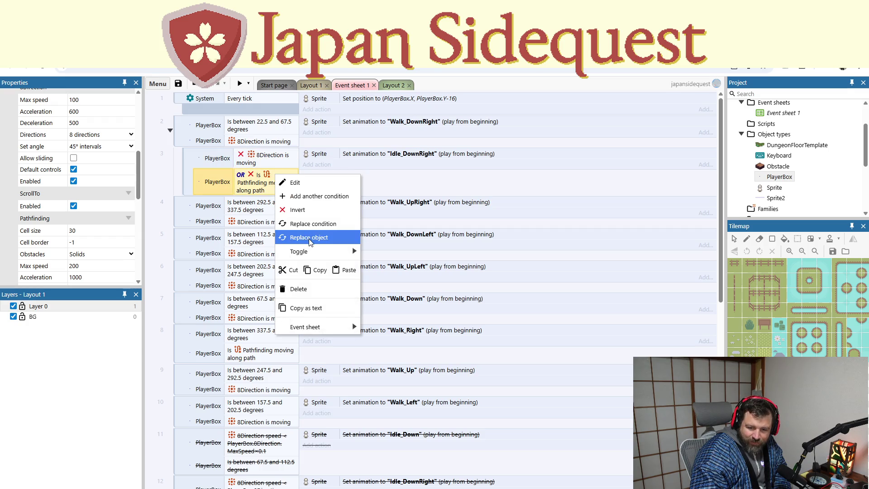
pyautogui.press('Escape')
pyautogui.press('Delete')
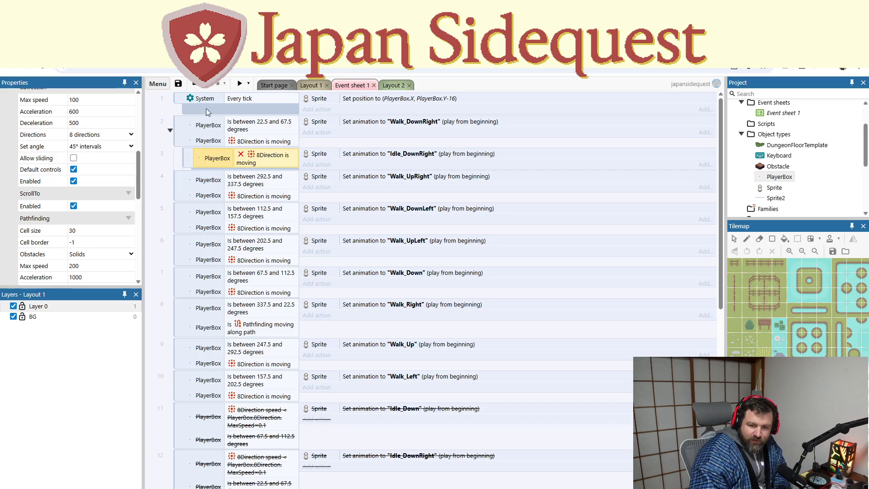
# - Preview the game, walk the character diagonally down-right, and close the preview
pyautogui.click(240, 84)
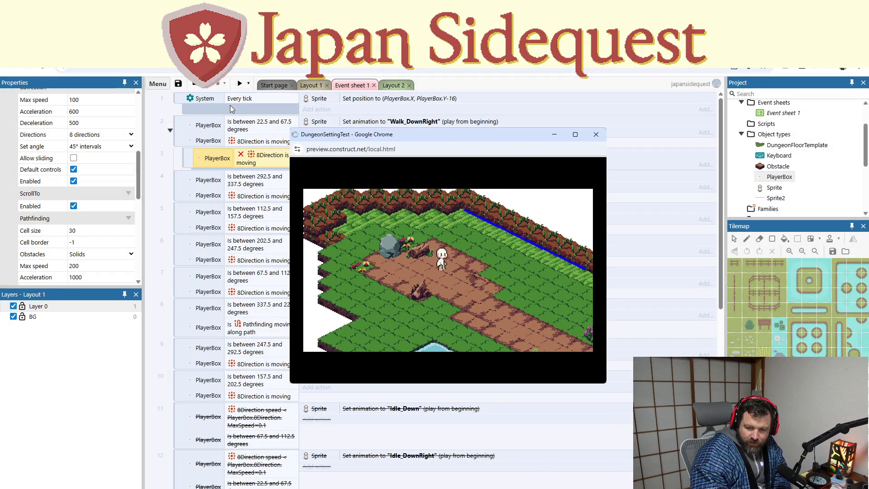
pyautogui.hotkey('Down', 'Right')
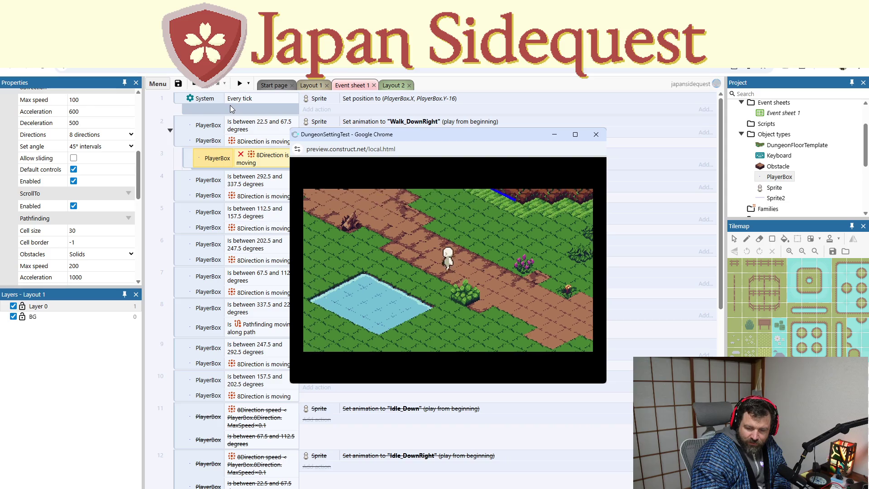
pyautogui.click(596, 135)
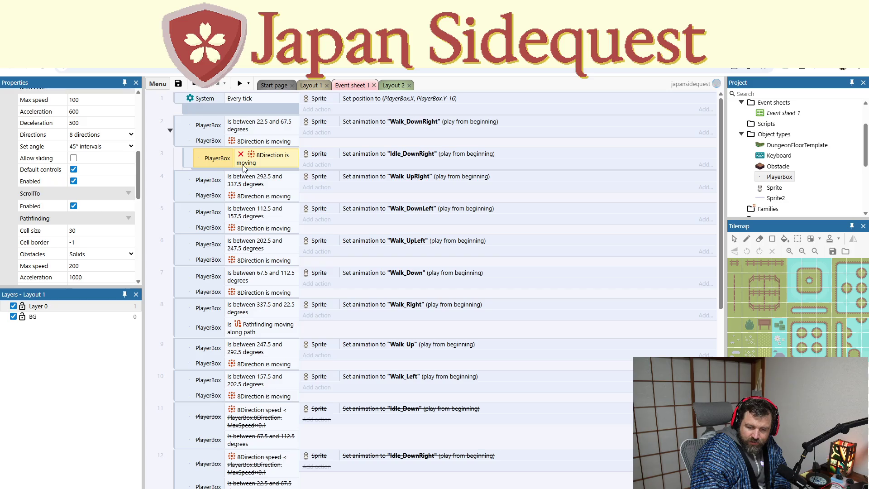
# - Begin adding a PlayerBox condition to event 3, browse its conditions, then cancel
pyautogui.rightClick(181, 148)
pyautogui.click(189, 153)
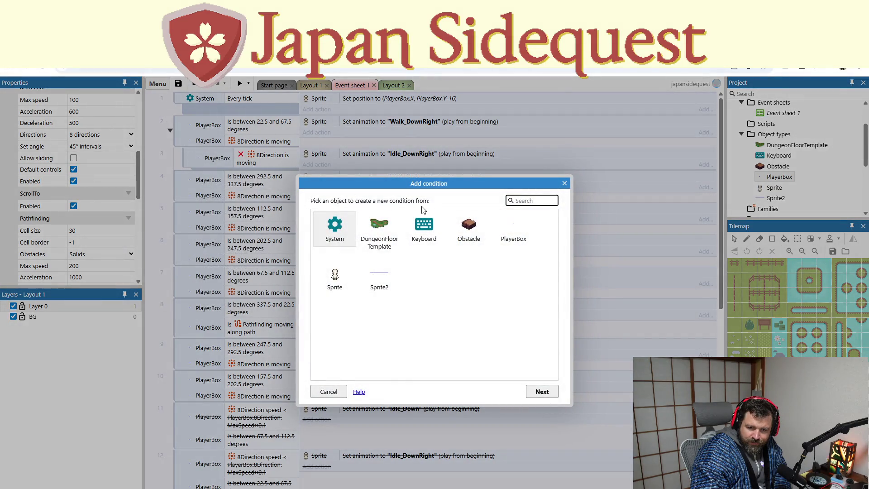
pyautogui.doubleClick(514, 226)
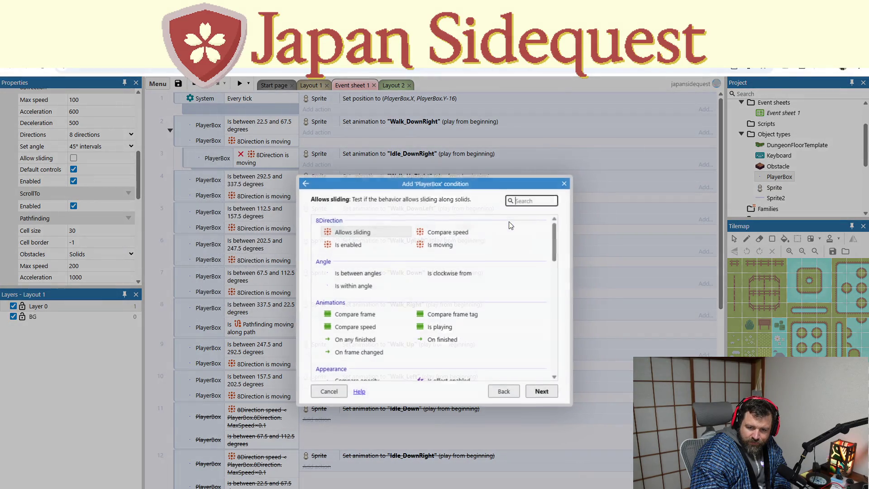
pyautogui.scroll(-10, 453, 276)
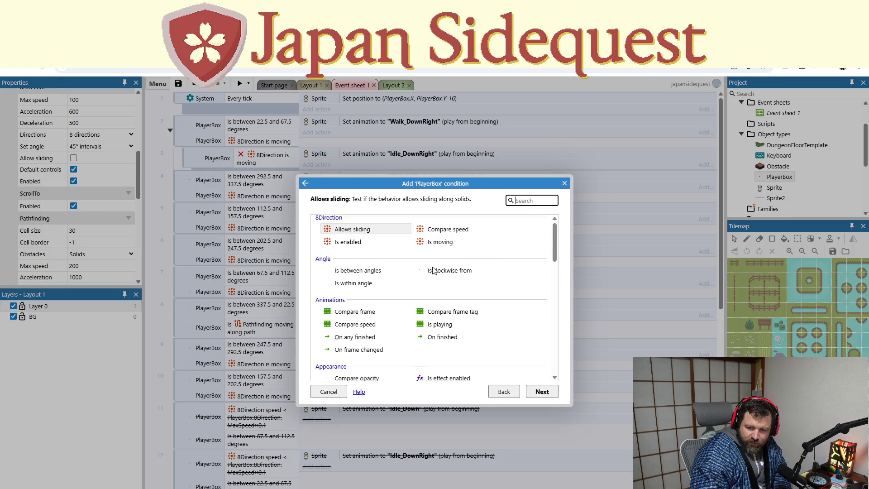
pyautogui.scroll(-3, 447, 275)
pyautogui.scroll(1, 447, 277)
pyautogui.scroll(-2, 447, 279)
pyautogui.scroll(5, 446, 283)
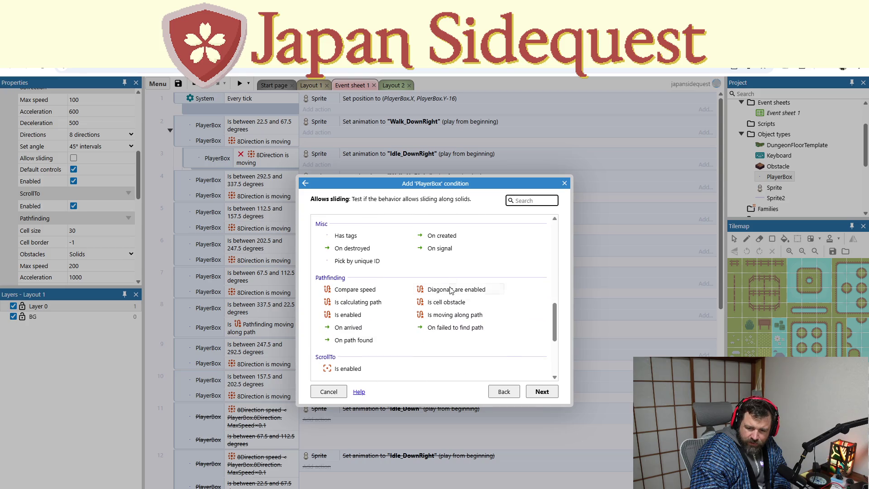
pyautogui.press('Escape')
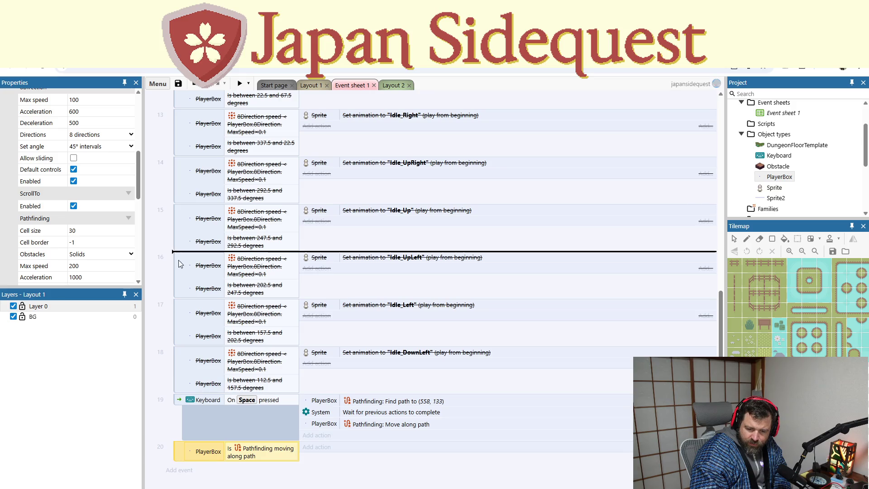
# - Drag the Pathfinding 'Is moving along path' event under event 2 and invert its condition
pyautogui.scroll(10, 439, 289)
pyautogui.moveTo(210, 84)
pyautogui.mouseDown()
pyautogui.moveTo(204, 151)
pyautogui.moveTo(212, 148)
pyautogui.mouseUp()
pyautogui.rightClick(210, 162)
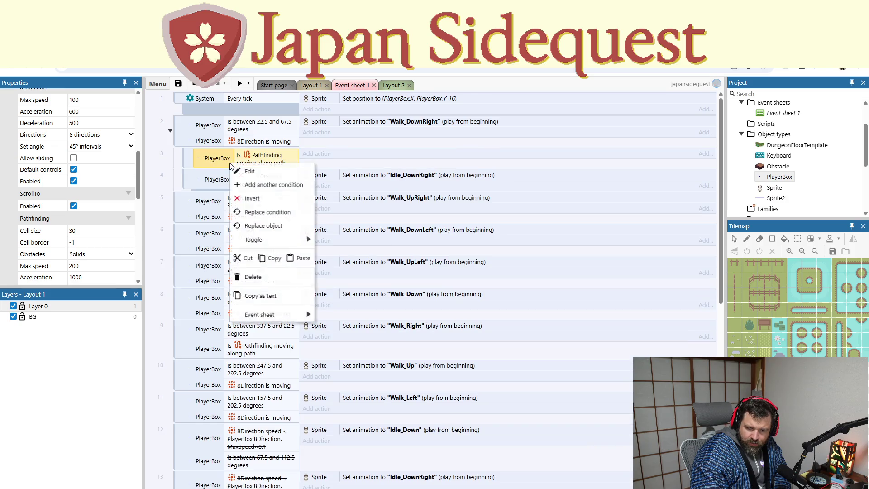
pyautogui.click(275, 183)
pyautogui.click(263, 129)
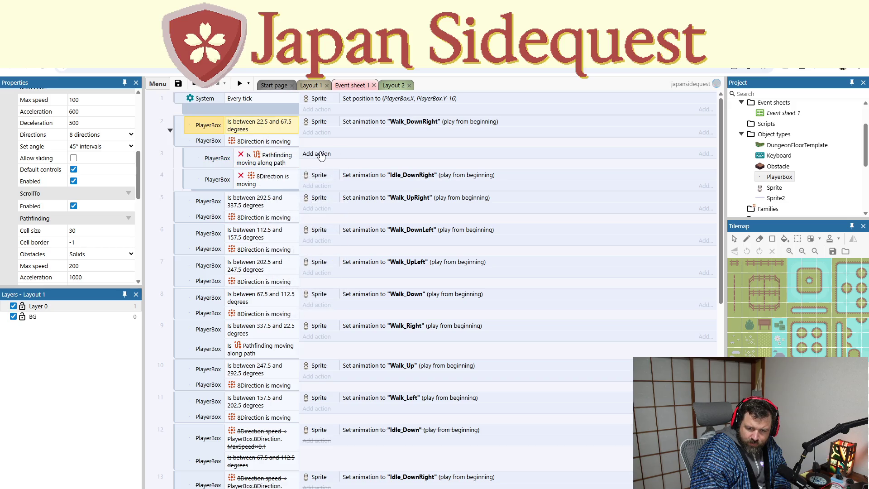
# - Try dragging event 4's Idle_DownRight action into event 3
pyautogui.click(356, 176)
pyautogui.click(354, 164)
pyautogui.moveTo(345, 174)
pyautogui.mouseDown()
pyautogui.moveTo(357, 158)
pyautogui.moveTo(345, 177)
pyautogui.mouseUp()
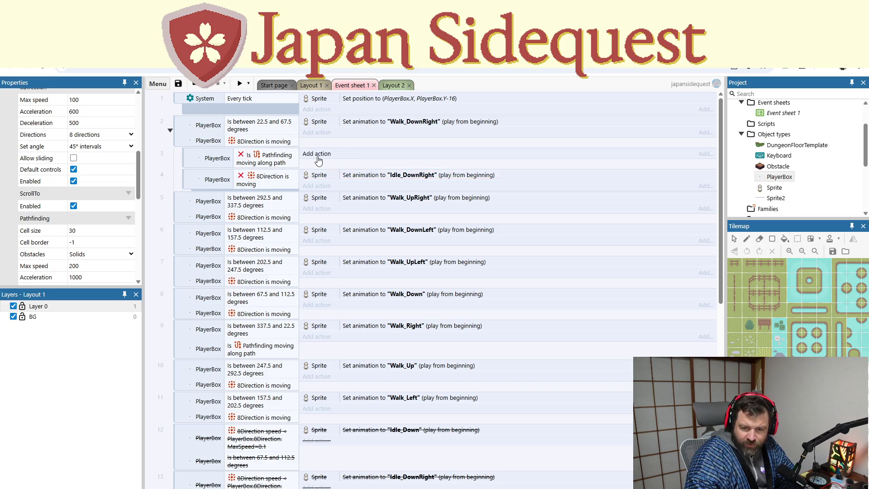
# - Add a Sprite Set animation action to event 3 playing Idle_DownRight
pyautogui.click(317, 154)
pyautogui.click(334, 277)
pyautogui.doubleClick(334, 277)
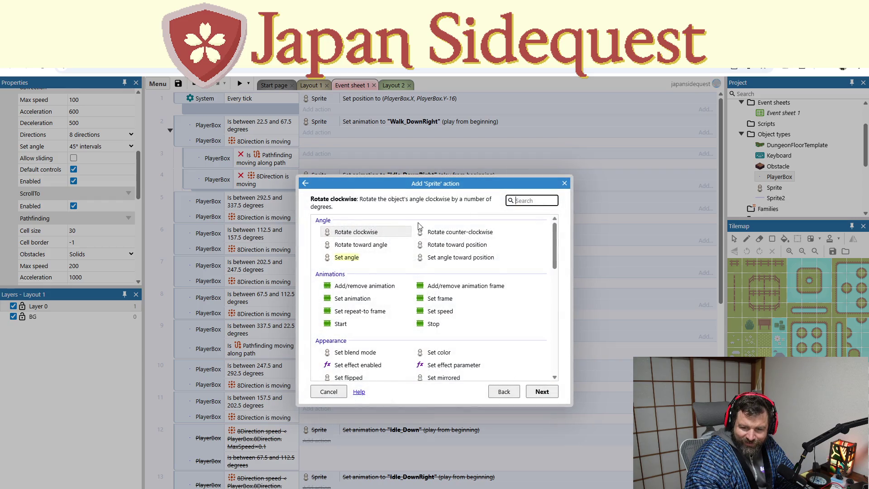
pyautogui.doubleClick(361, 302)
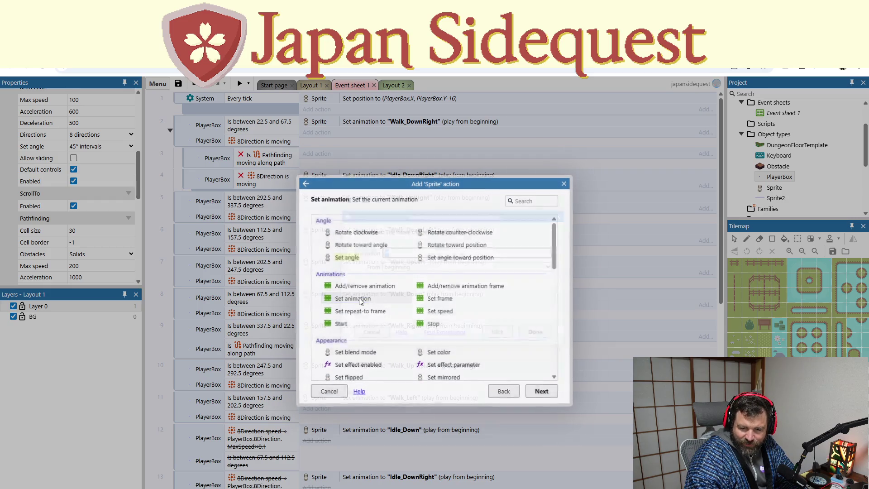
pyautogui.write('"idle')
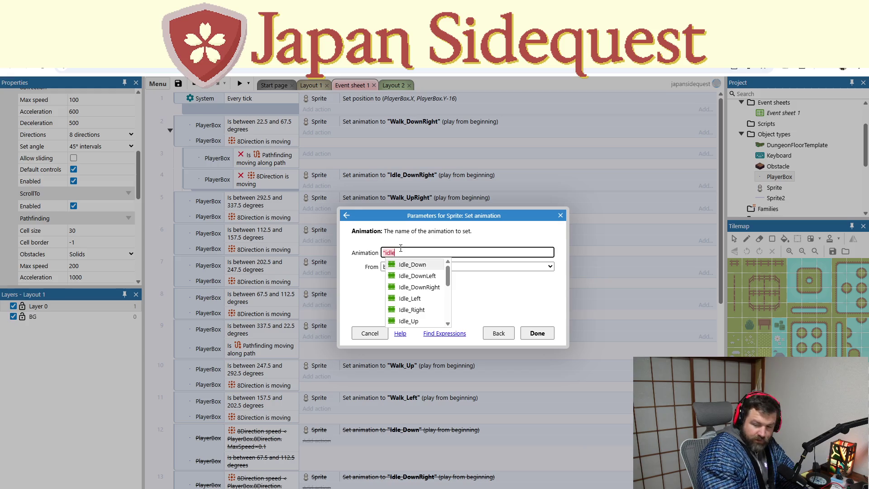
pyautogui.click(413, 287)
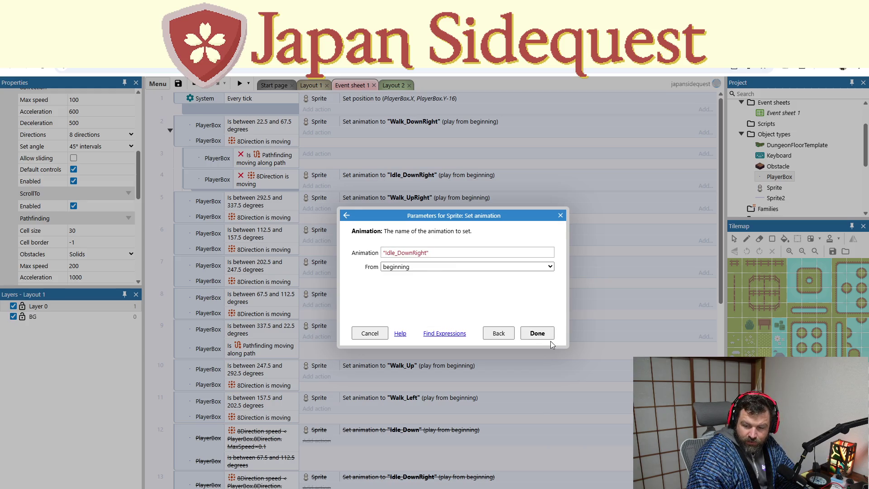
pyautogui.click(548, 336)
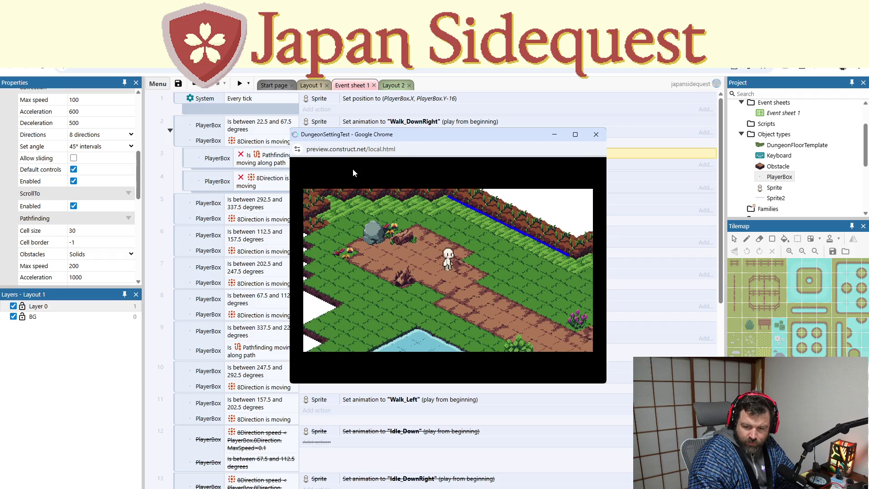
# - Walk the player down, up and right in the running preview
pyautogui.press('Down')
pyautogui.press('Up')
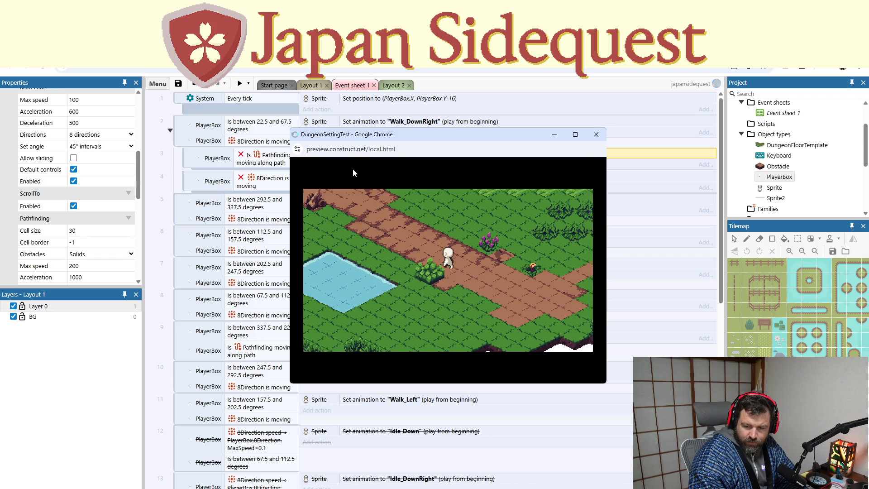
pyautogui.press('Right')
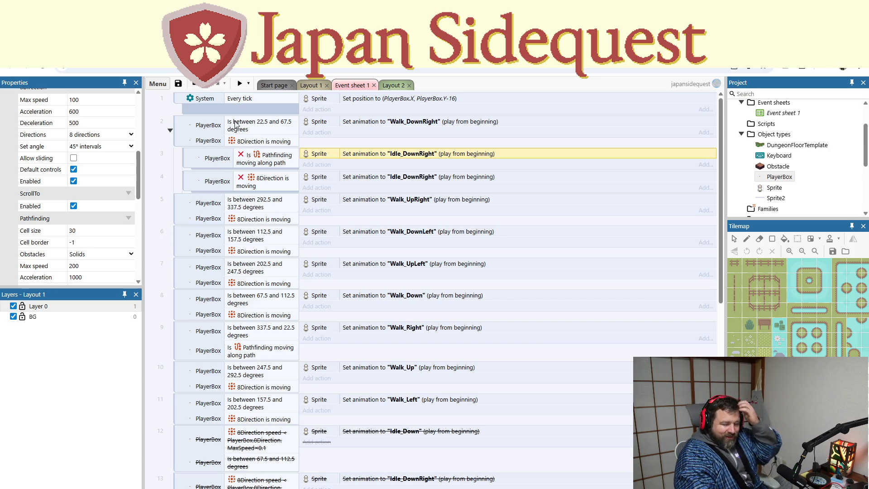
# - Relaunch the preview and walk the player around the wall, pond and box with the arrow keys
pyautogui.click(236, 86)
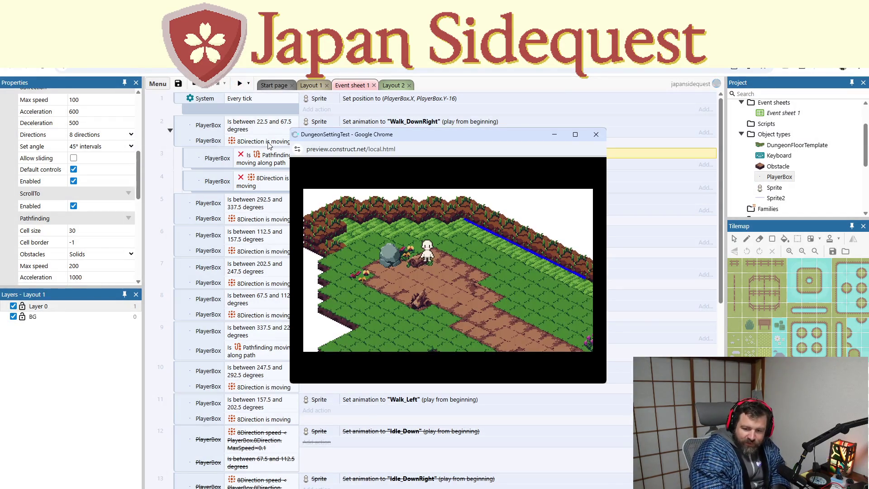
pyautogui.press('Right')
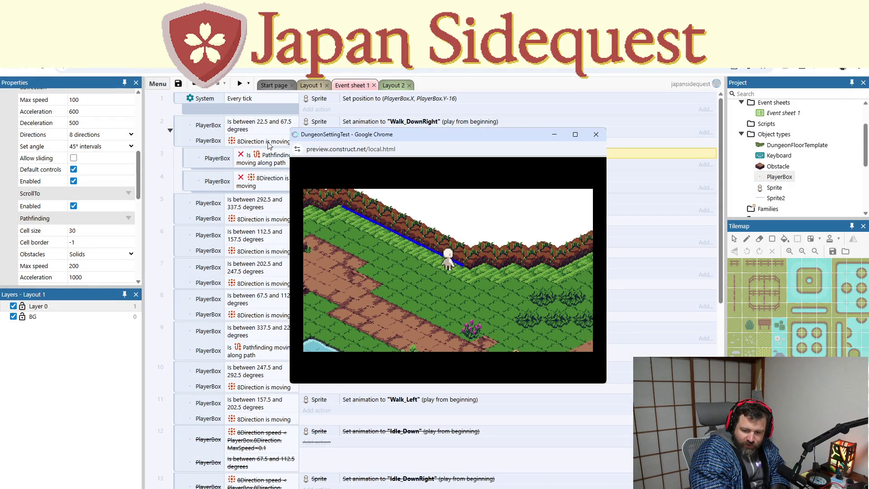
pyautogui.press('Left')
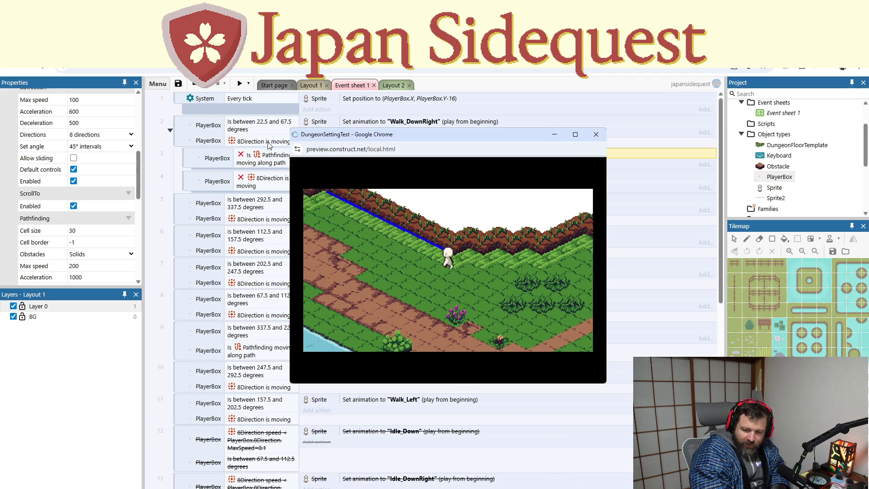
pyautogui.press('Left')
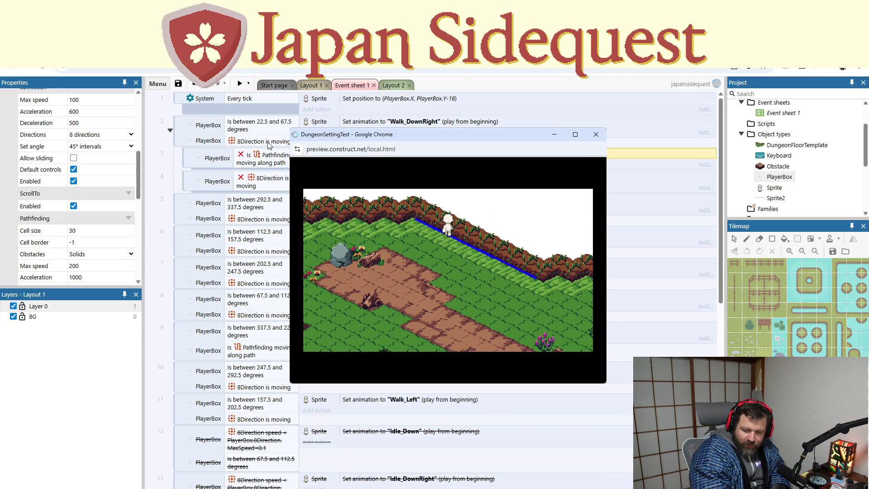
pyautogui.press('Down')
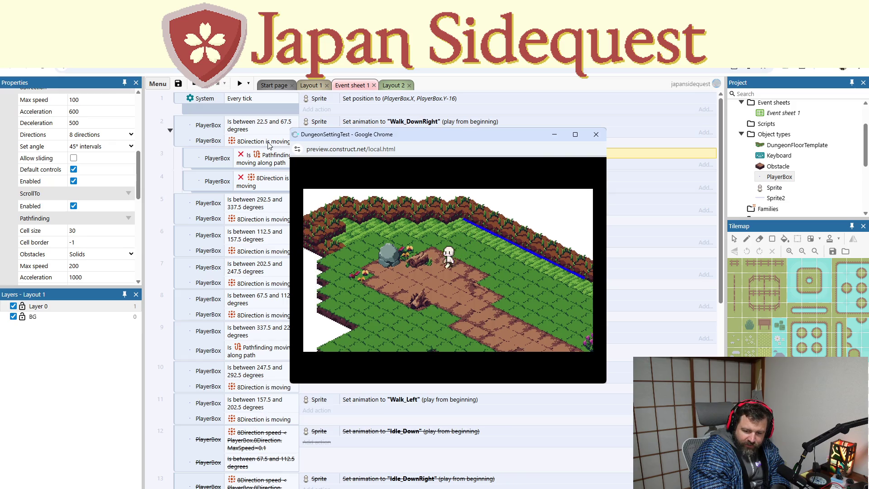
pyautogui.press('Down')
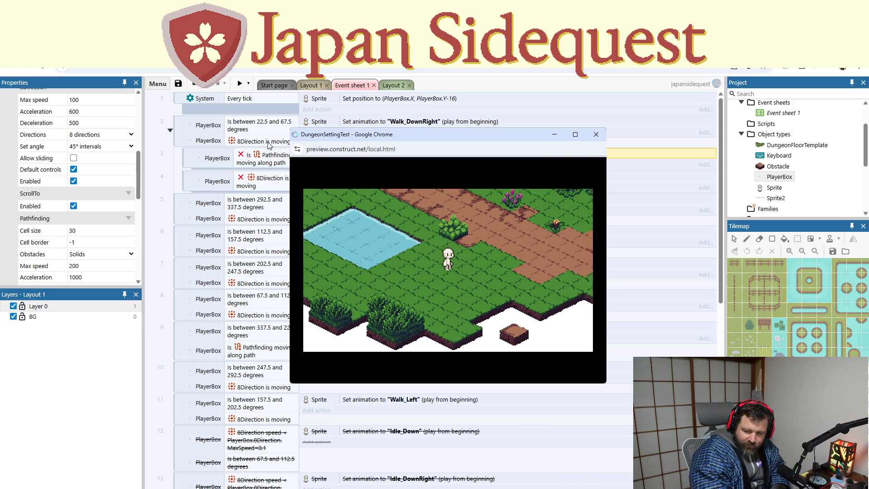
pyautogui.press('Down')
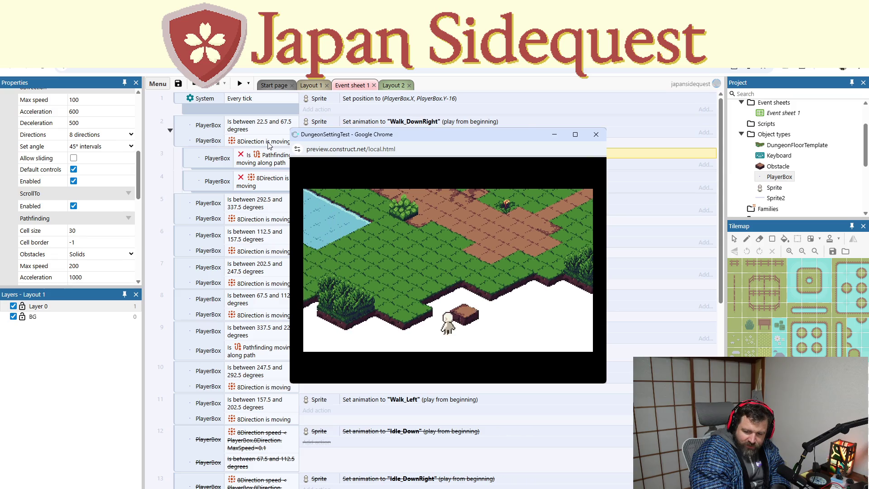
pyautogui.press('Up')
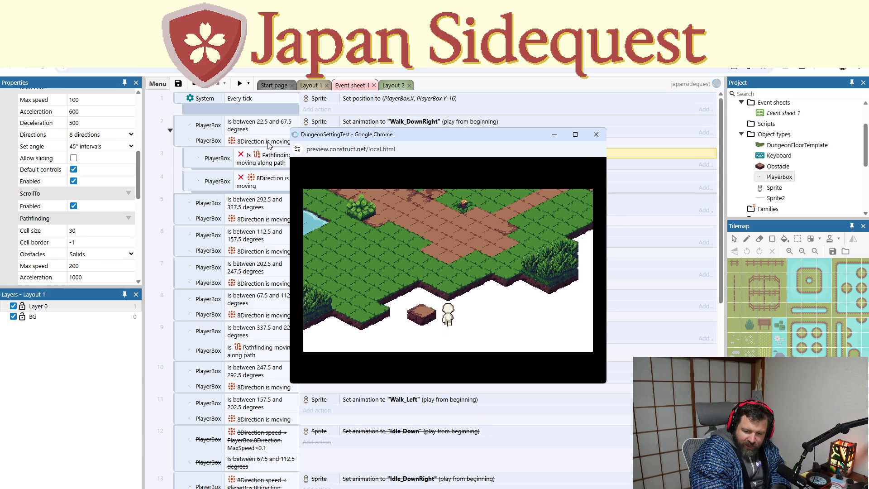
pyautogui.press('Up')
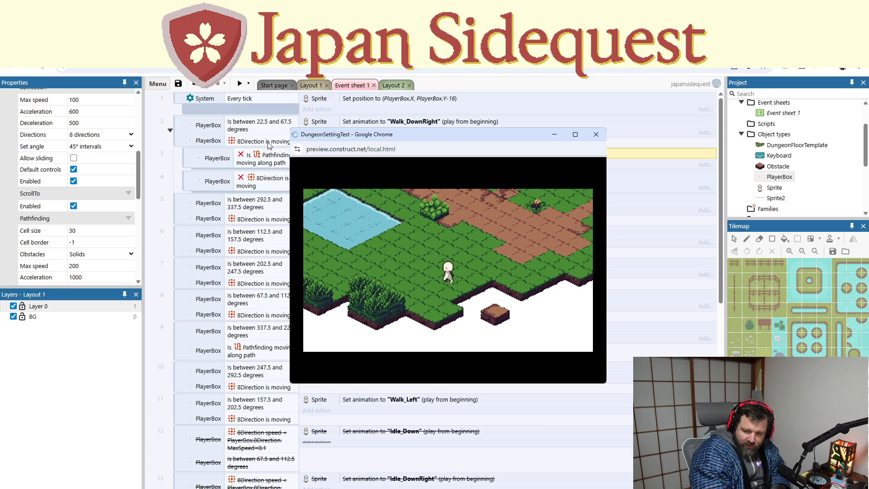
pyautogui.press('Up')
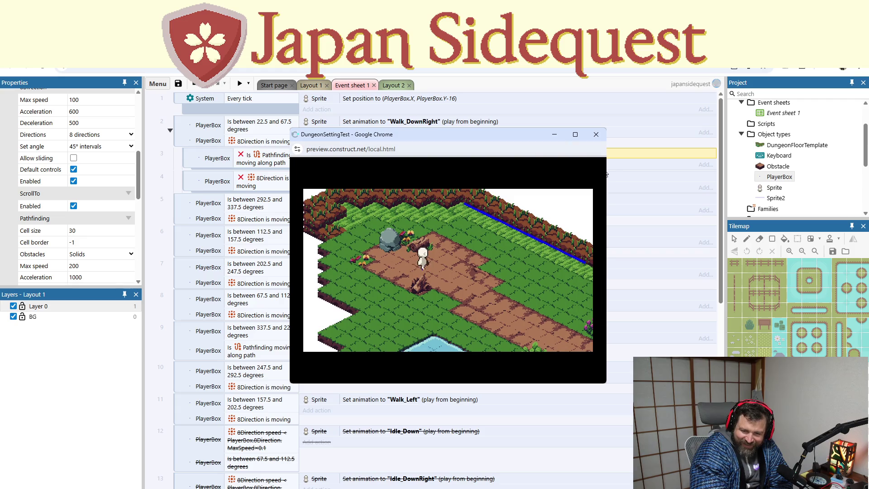
# - Close the Chrome preview window to return to Event sheet 1
pyautogui.click(600, 134)
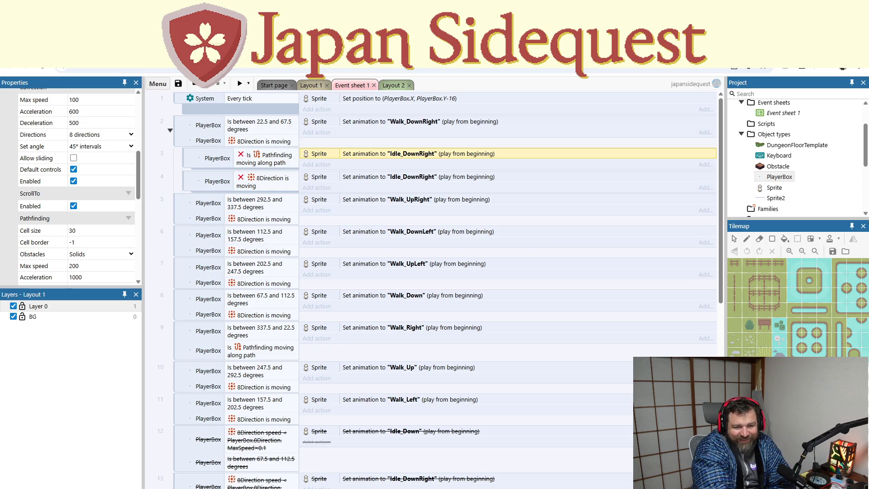
# - Skim the AOL Mail inbox, then return to the Construct 3 Pathfinding example event sheet
pyautogui.hotkey('ctrl', 'Tab')
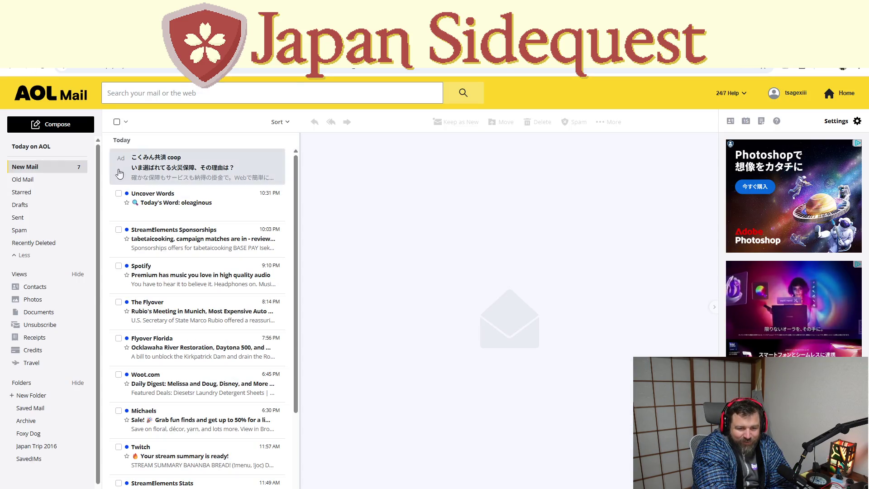
pyautogui.scroll(-3, 151, 333)
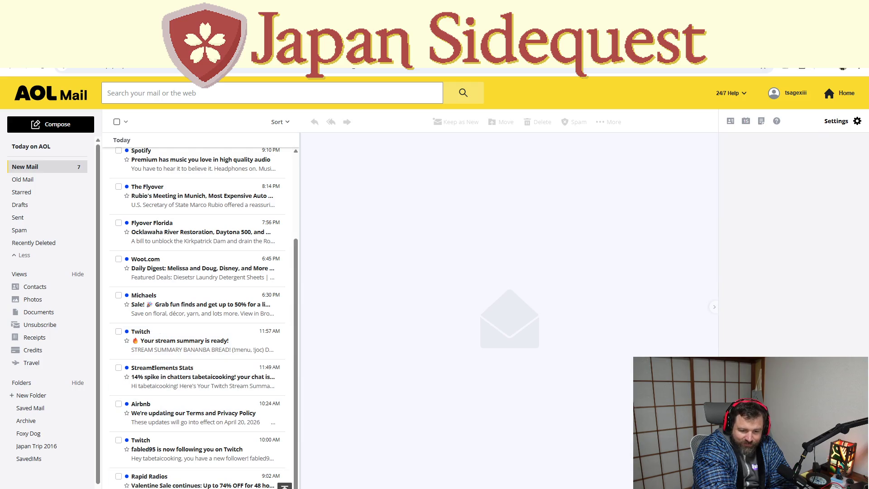
pyautogui.scroll(3, 188, 473)
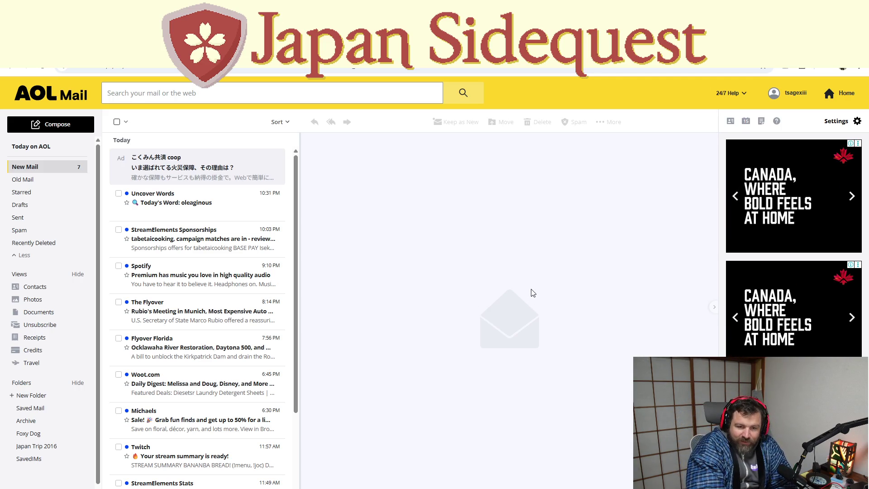
pyautogui.hotkey('ctrl', 'Tab')
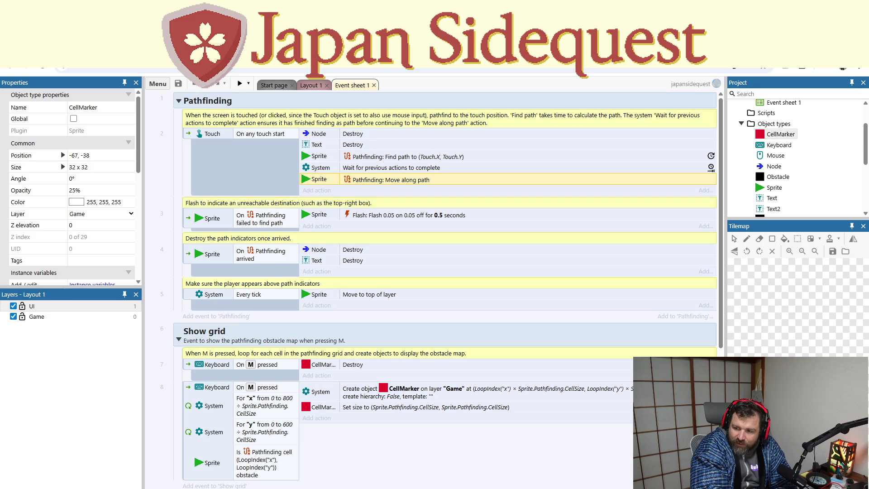